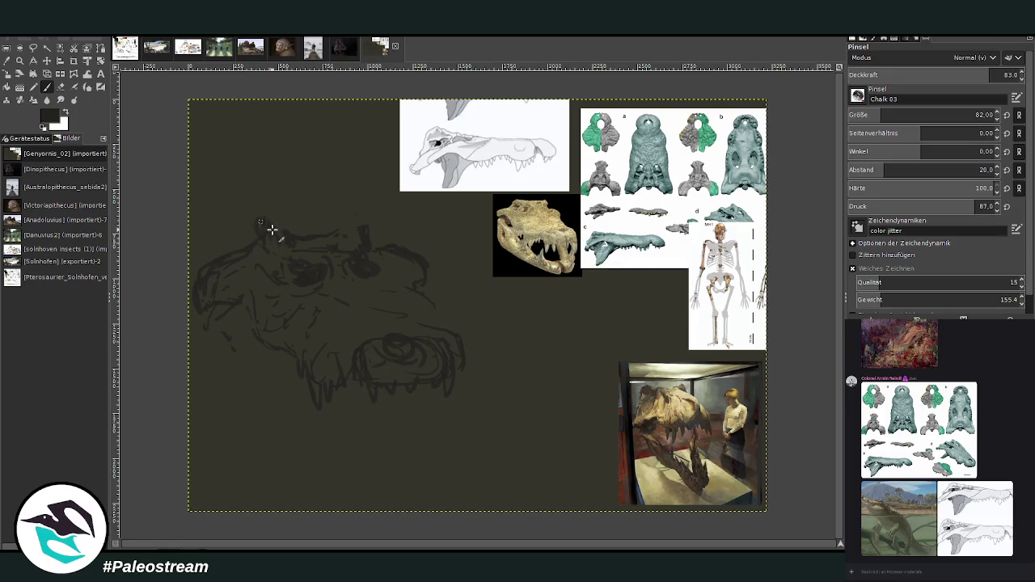
# Extend the head top and sketch an ear with dark chalk strokes
pyautogui.moveTo(259, 220); pyautogui.dragTo(368, 215)
pyautogui.moveTo(284, 234); pyautogui.dragTo(256, 236)
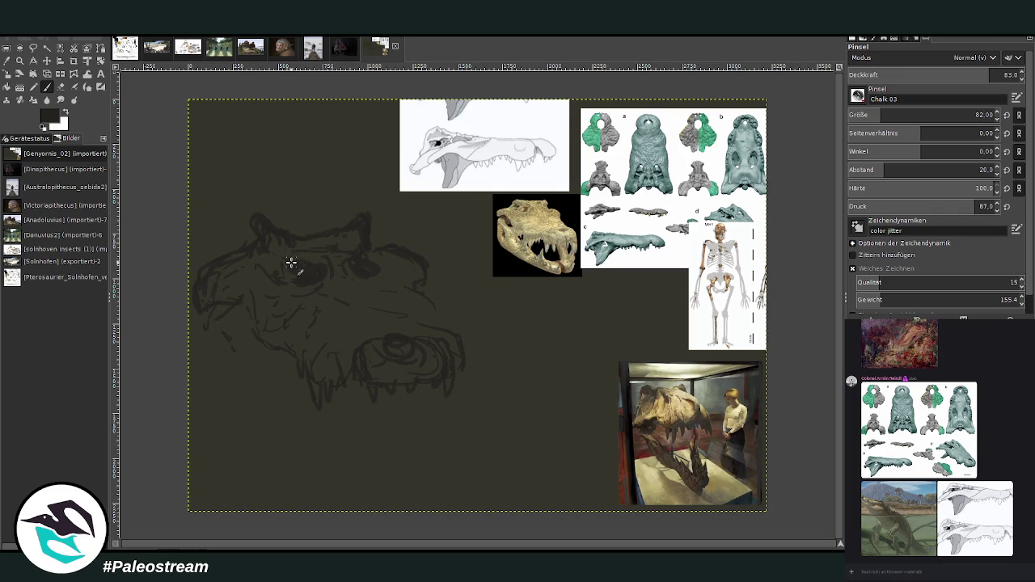
pyautogui.click(61, 87)
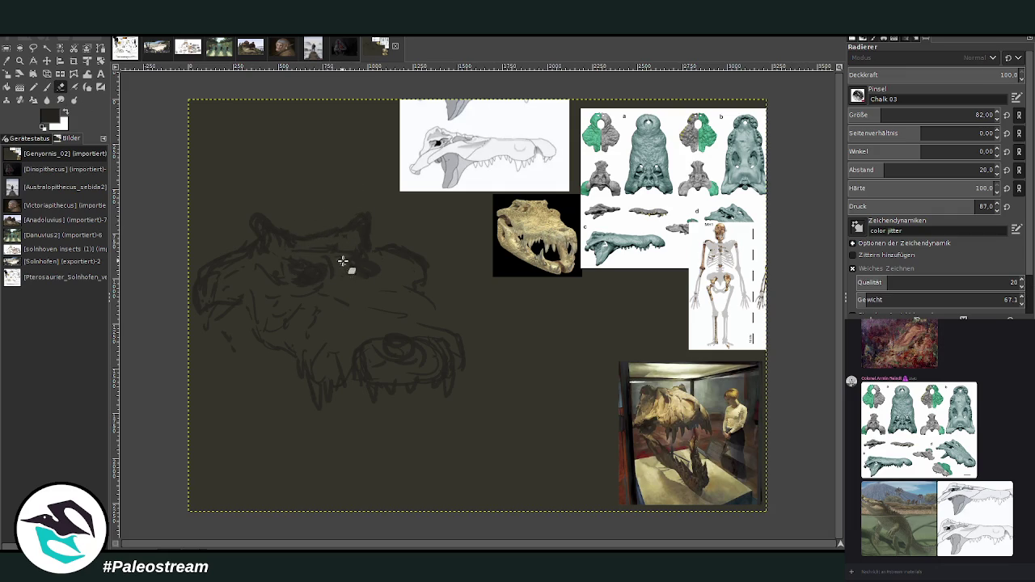
pyautogui.click(47, 86)
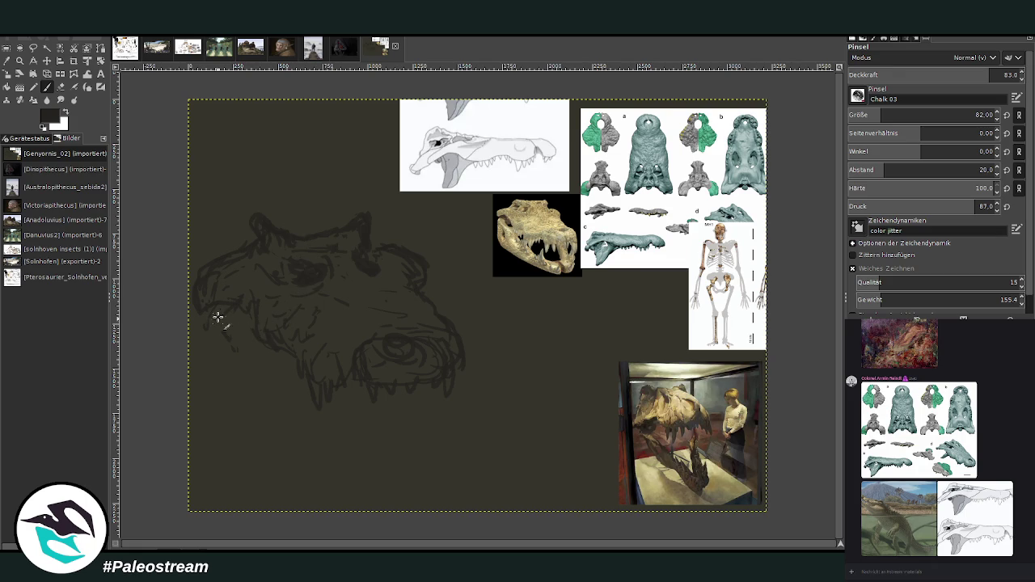
# Draw dark chalk strokes along the jaw curve and lower jaw outline
pyautogui.moveTo(213, 363); pyautogui.dragTo(217, 384)
pyautogui.moveTo(265, 388); pyautogui.dragTo(359, 451)
pyautogui.moveTo(436, 415); pyautogui.dragTo(407, 460)
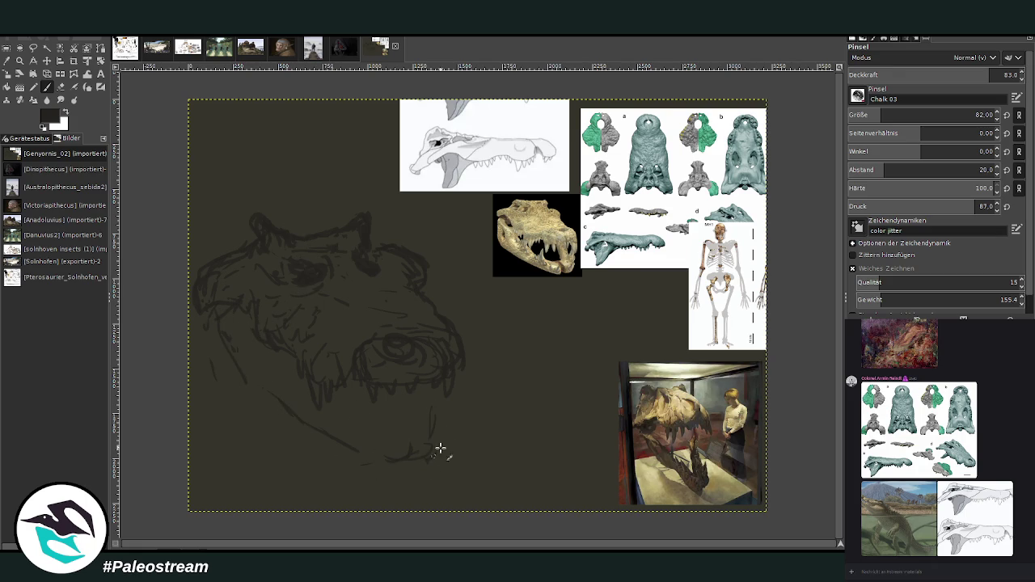
pyautogui.moveTo(436, 414); pyautogui.dragTo(426, 453)
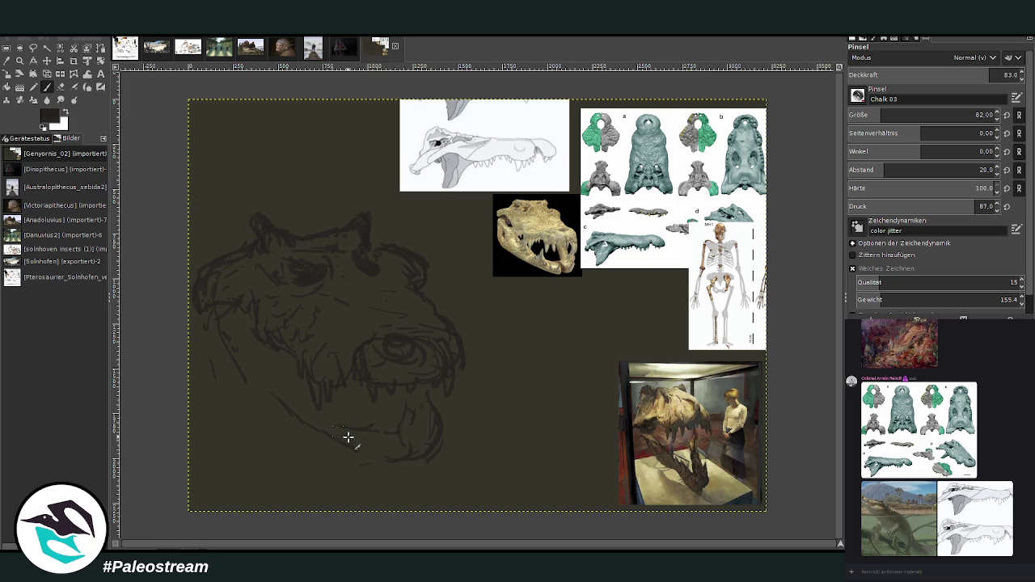
pyautogui.moveTo(377, 461); pyautogui.dragTo(337, 439)
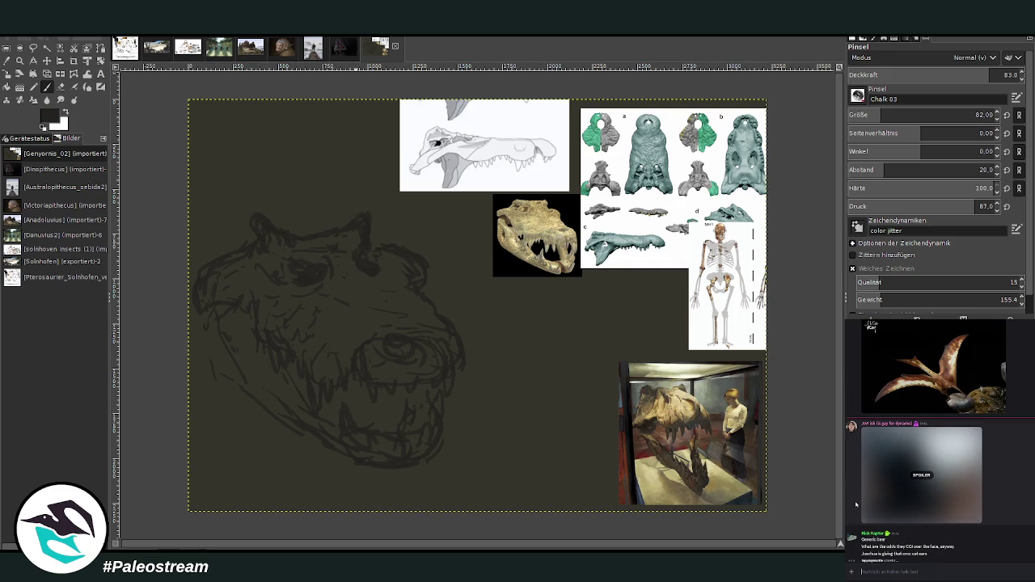
# Add a chalk stroke along the lower-left jaw of the sketch
pyautogui.click(861, 572)
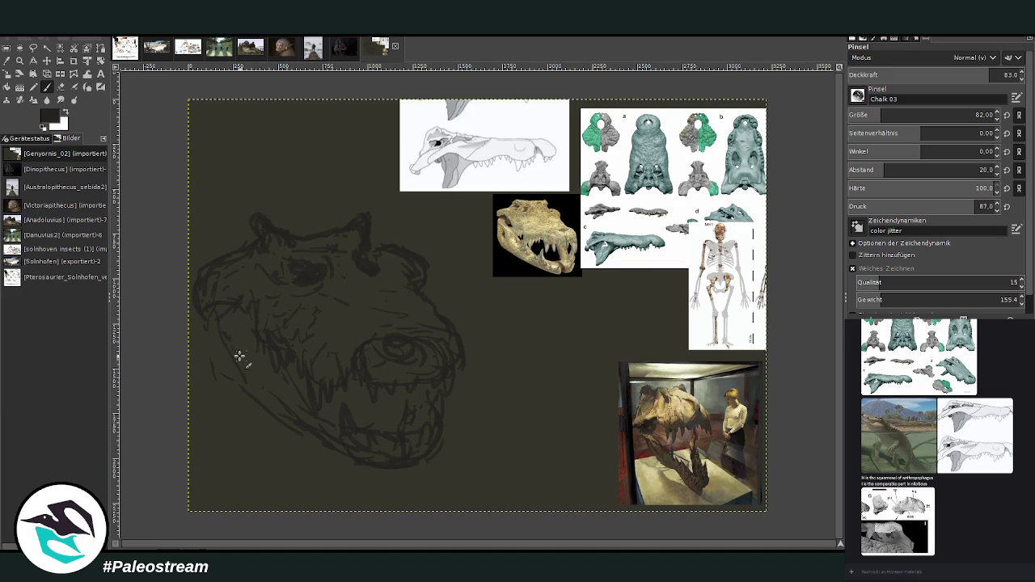
pyautogui.moveTo(240, 397); pyautogui.dragTo(304, 447)
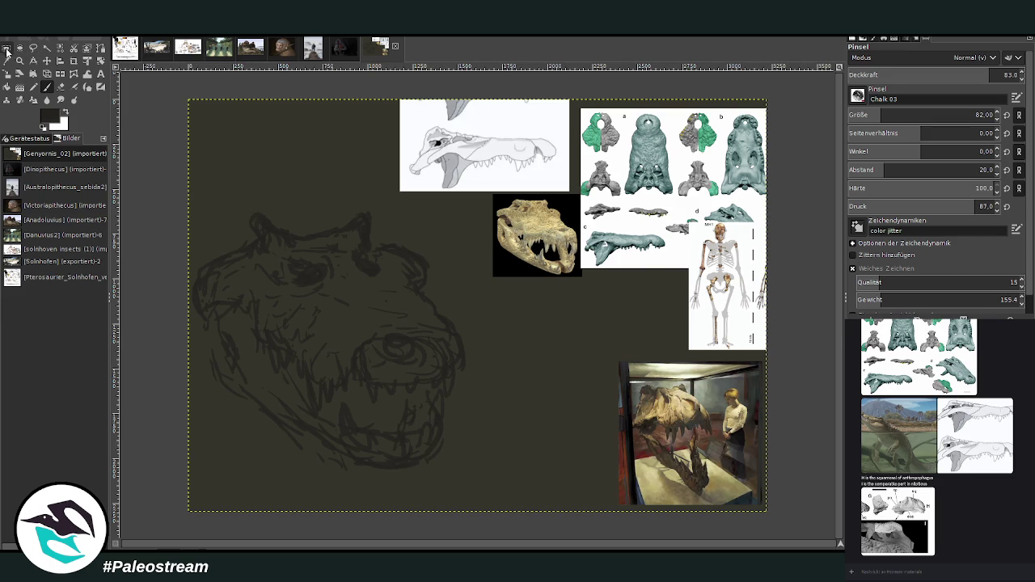
pyautogui.click(4, 49)
# Select the skull sketch region and rotate it a few degrees
pyautogui.moveTo(174, 186); pyautogui.dragTo(486, 479)
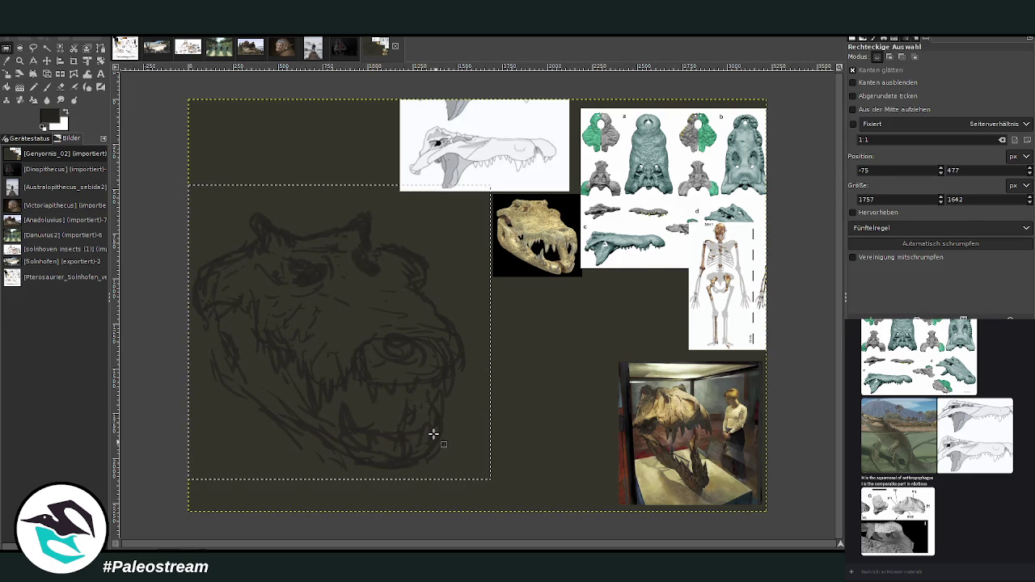
pyautogui.click(101, 60)
pyautogui.moveTo(227, 272)
pyautogui.mouseDown()
pyautogui.moveTo(215, 293)
pyautogui.moveTo(248, 300)
pyautogui.moveTo(244, 308)
pyautogui.mouseUp()
pyautogui.press('Return')
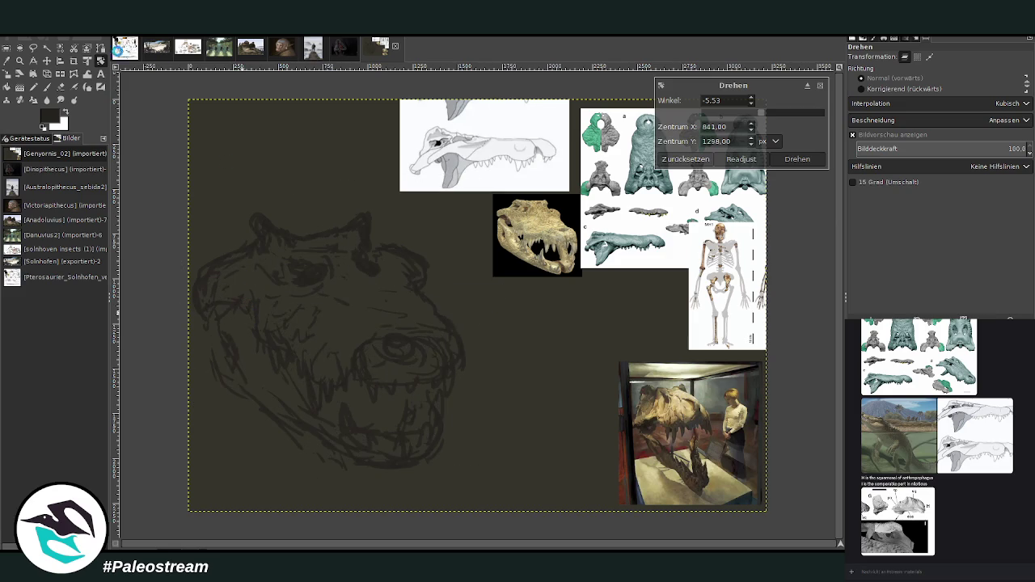
# Scale the sketch up to about 1936 × 1898 pixels
pyautogui.click(40, 89)
pyautogui.click(316, 312)
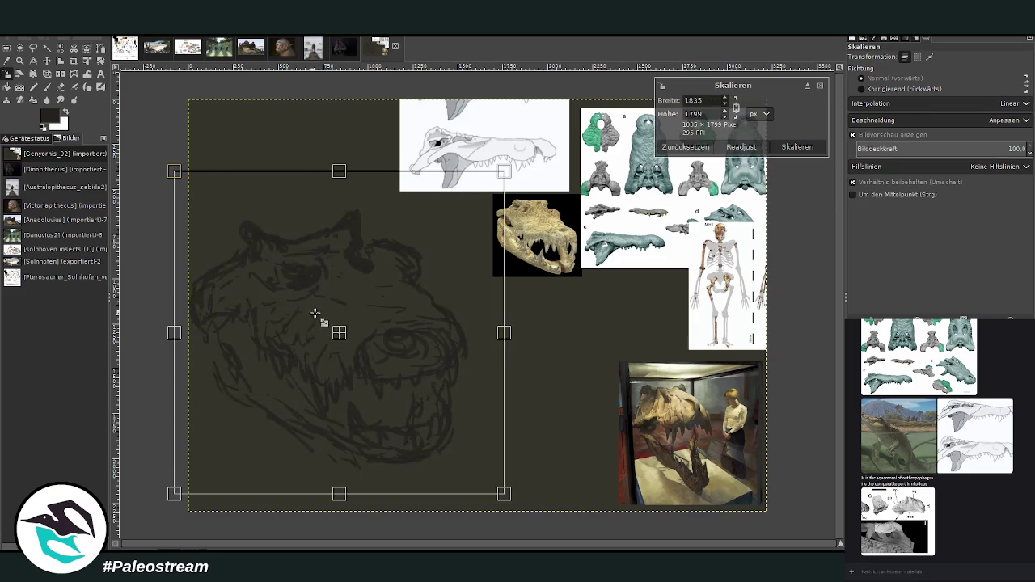
pyautogui.moveTo(374, 348); pyautogui.dragTo(366, 339)
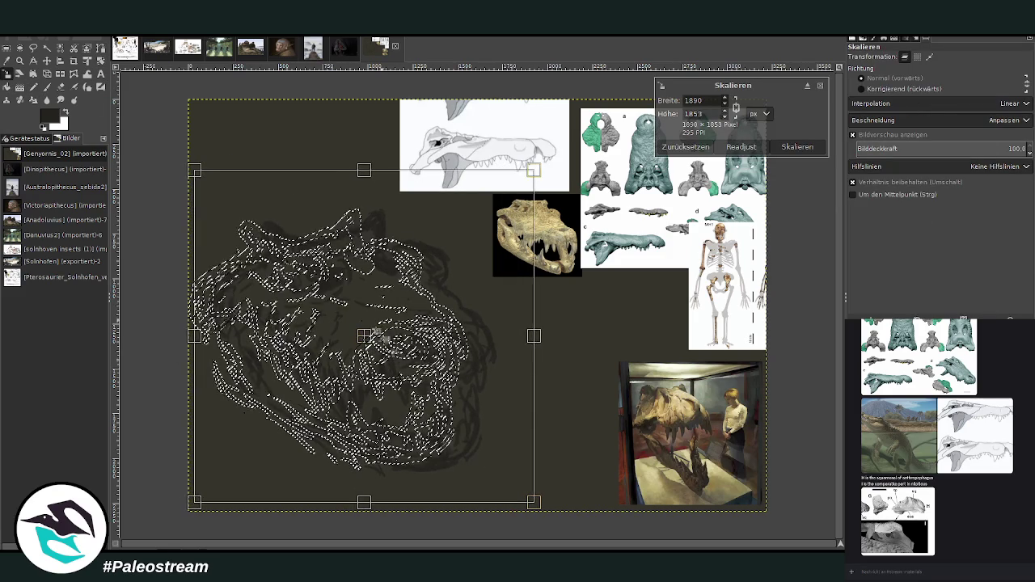
pyautogui.press('Return')
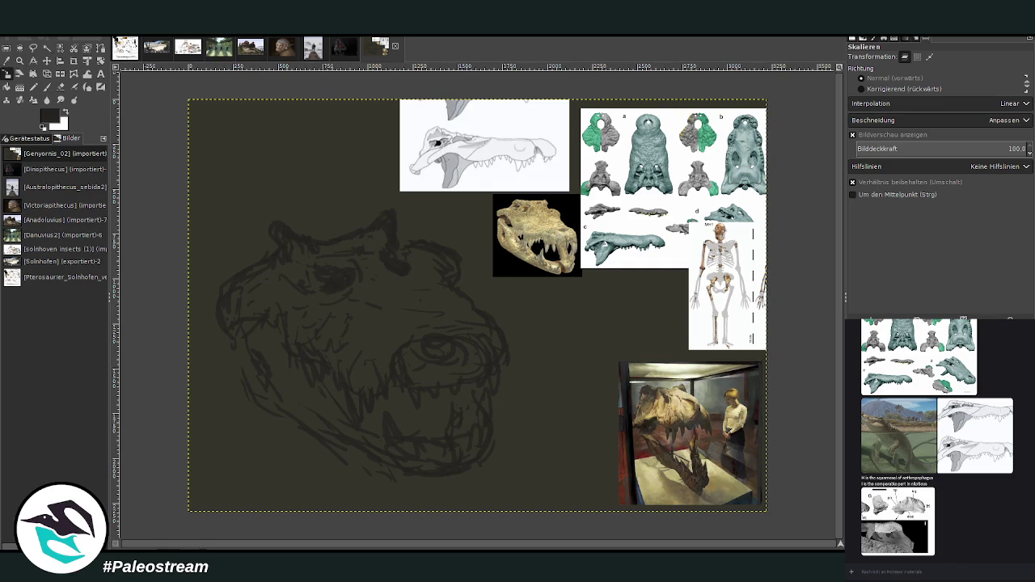
pyautogui.click(6, 60)
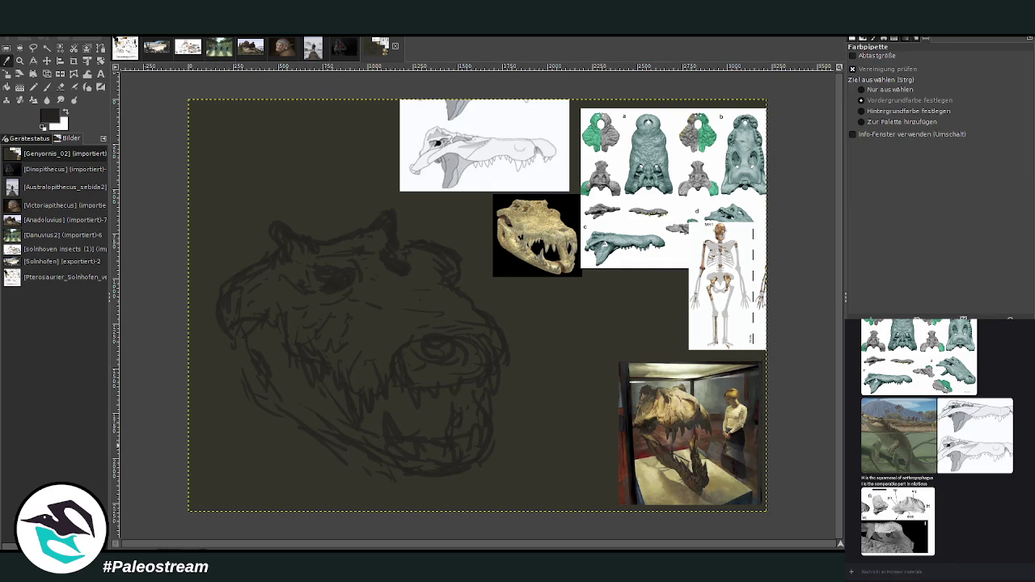
# Paint beige sampled from the skull photo, with brush size 163 and opacity 59.3
pyautogui.click(656, 477)
pyautogui.click(44, 87)
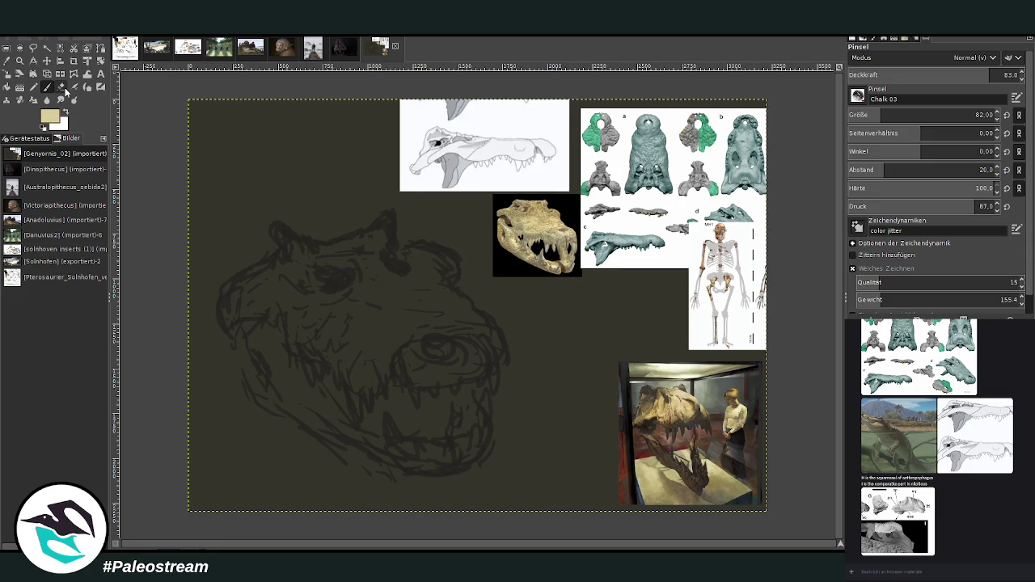
pyautogui.moveTo(364, 316); pyautogui.dragTo(411, 305)
pyautogui.moveTo(853, 114); pyautogui.dragTo(914, 115)
pyautogui.click(949, 74)
pyautogui.moveTo(390, 321)
pyautogui.mouseDown()
pyautogui.moveTo(400, 331)
pyautogui.moveTo(415, 324)
pyautogui.moveTo(405, 348)
pyautogui.moveTo(425, 368)
pyautogui.moveTo(475, 346)
pyautogui.moveTo(396, 333)
pyautogui.moveTo(392, 301)
pyautogui.moveTo(330, 321)
pyautogui.moveTo(378, 297)
pyautogui.moveTo(347, 284)
pyautogui.moveTo(392, 271)
pyautogui.moveTo(424, 288)
pyautogui.moveTo(433, 315)
pyautogui.moveTo(411, 297)
pyautogui.moveTo(437, 323)
pyautogui.moveTo(461, 320)
pyautogui.moveTo(476, 334)
pyautogui.moveTo(431, 282)
pyautogui.moveTo(441, 303)
pyautogui.moveTo(408, 283)
pyautogui.moveTo(360, 331)
pyautogui.moveTo(325, 313)
pyautogui.moveTo(327, 298)
pyautogui.moveTo(379, 268)
pyautogui.moveTo(411, 284)
pyautogui.moveTo(436, 279)
pyautogui.mouseUp()
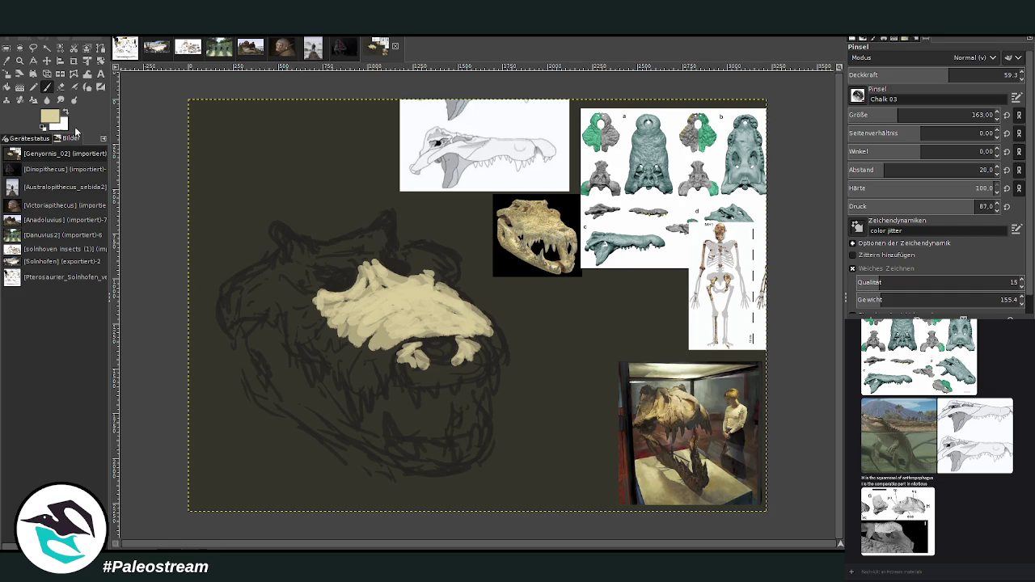
# Paint darker grey-beige strokes across the upper muzzle and upper skull
pyautogui.keyDown('ctrl'); pyautogui.click(730, 263); pyautogui.keyUp('ctrl')
pyautogui.moveTo(422, 261)
pyautogui.mouseDown()
pyautogui.moveTo(441, 284)
pyautogui.moveTo(414, 254)
pyautogui.mouseUp()
pyautogui.keyDown('ctrl'); pyautogui.click(790, 293); pyautogui.keyUp('ctrl')
pyautogui.moveTo(363, 247)
pyautogui.mouseDown()
pyautogui.moveTo(339, 268)
pyautogui.moveTo(327, 261)
pyautogui.mouseUp()
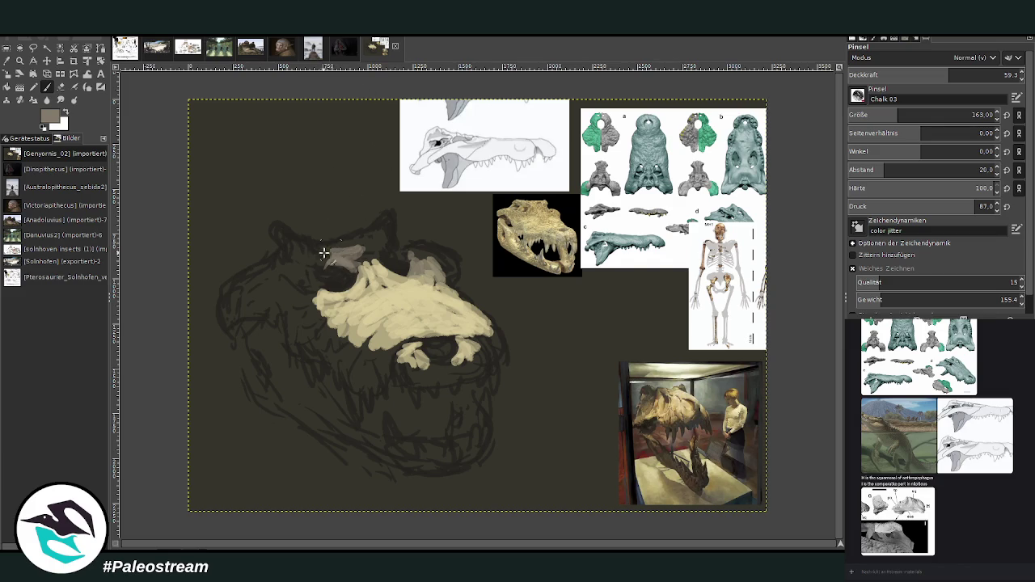
pyautogui.moveTo(325, 275); pyautogui.dragTo(285, 294)
pyautogui.moveTo(326, 240); pyautogui.dragTo(347, 257)
pyautogui.moveTo(288, 234)
pyautogui.mouseDown()
pyautogui.moveTo(367, 251)
pyautogui.moveTo(334, 239)
pyautogui.moveTo(308, 244)
pyautogui.moveTo(377, 235)
pyautogui.moveTo(393, 220)
pyautogui.moveTo(375, 256)
pyautogui.moveTo(354, 262)
pyautogui.mouseUp()
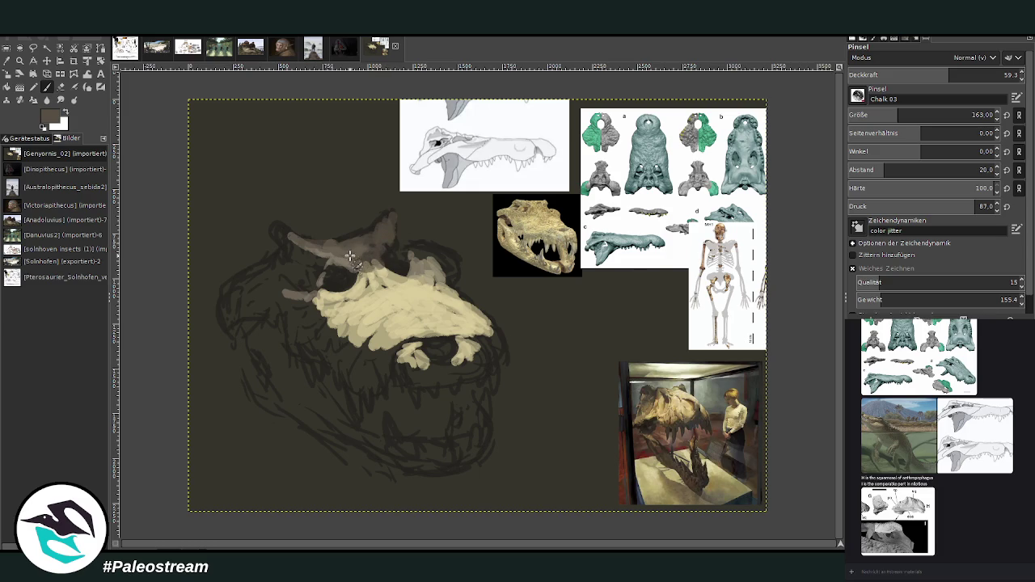
# Add light brown strokes across the skull top, snout and left edge
pyautogui.moveTo(390, 233); pyautogui.dragTo(285, 233)
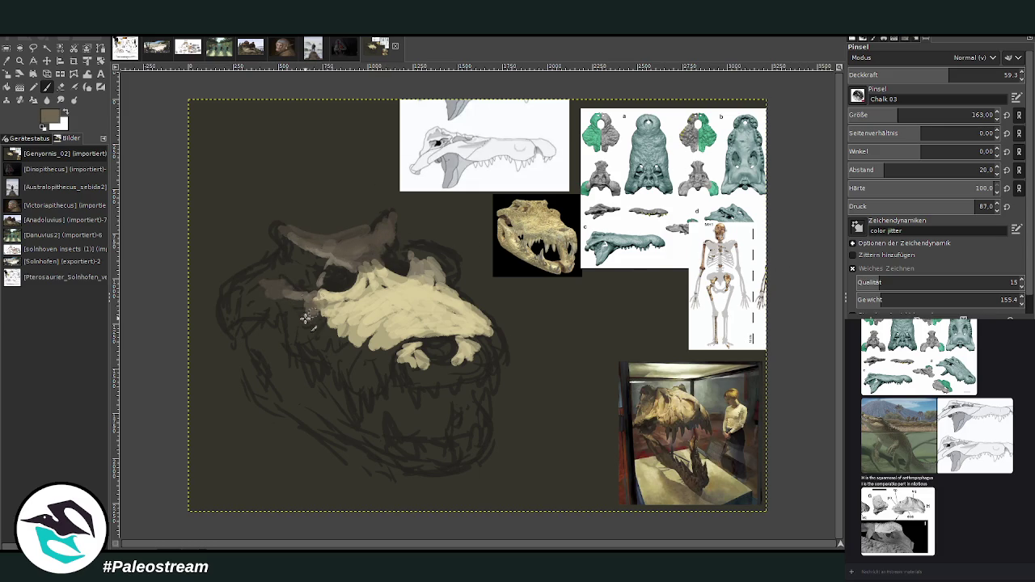
pyautogui.moveTo(300, 301)
pyautogui.mouseDown()
pyautogui.moveTo(237, 283)
pyautogui.moveTo(226, 306)
pyautogui.mouseUp()
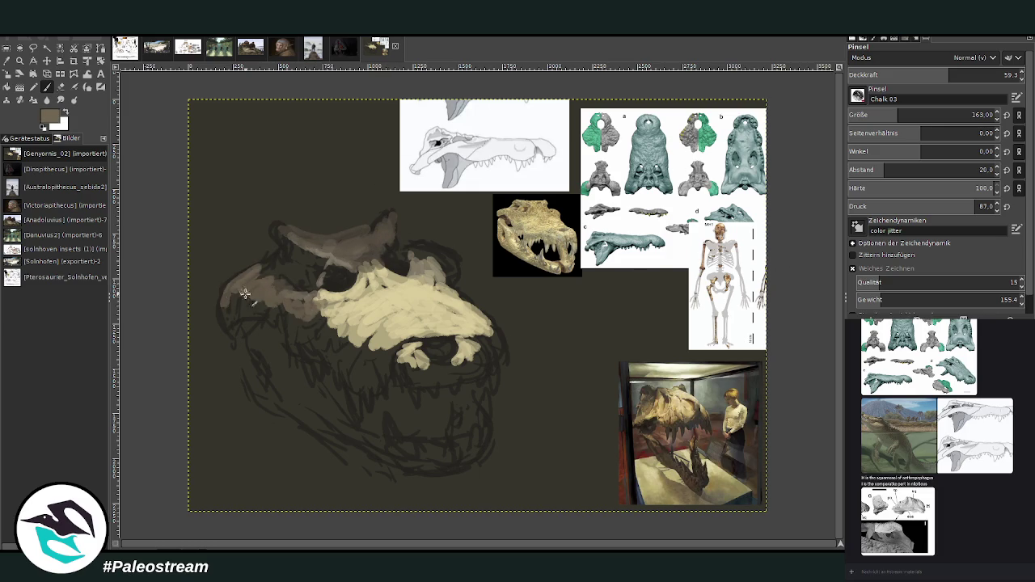
pyautogui.moveTo(421, 260)
pyautogui.mouseDown()
pyautogui.moveTo(416, 247)
pyautogui.moveTo(436, 254)
pyautogui.moveTo(387, 240)
pyautogui.mouseUp()
pyautogui.click(7, 61)
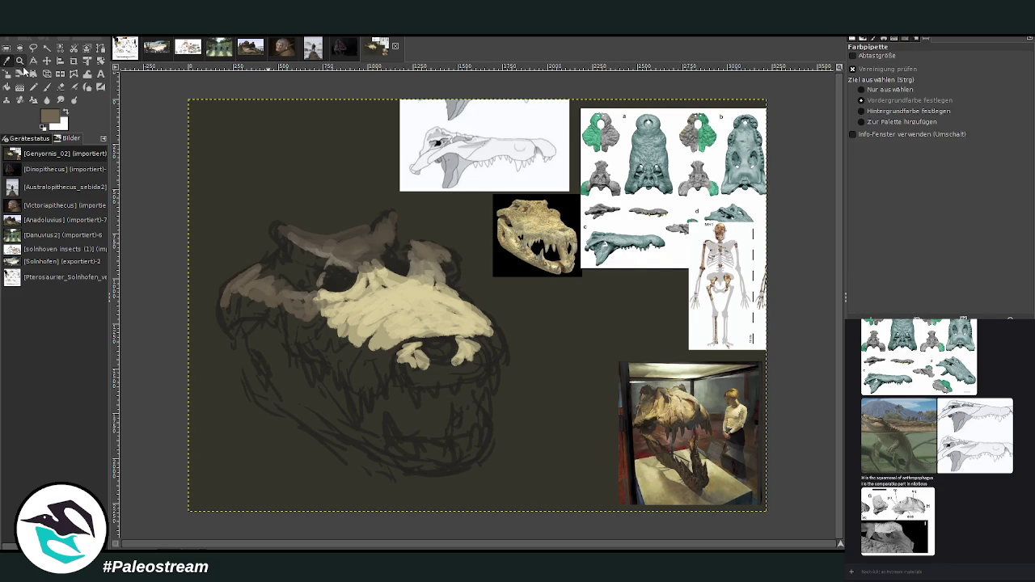
# Darken the brow and eye area with a sampled dark colour using the Pencil
pyautogui.click(47, 88)
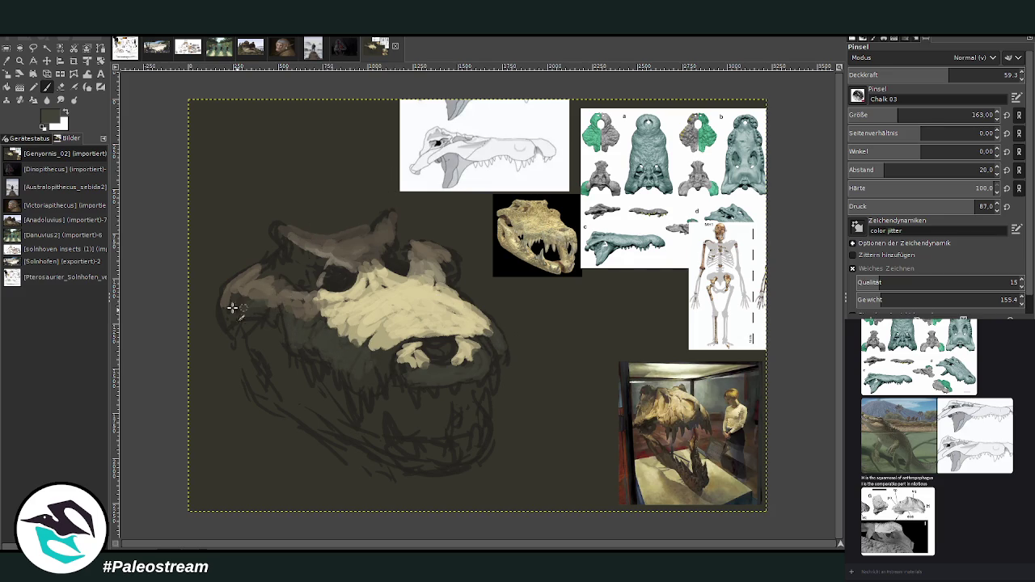
pyautogui.click(7, 60)
pyautogui.click(586, 296)
pyautogui.click(33, 86)
pyautogui.moveTo(350, 279)
pyautogui.mouseDown()
pyautogui.moveTo(284, 250)
pyautogui.moveTo(319, 283)
pyautogui.moveTo(292, 271)
pyautogui.mouseUp()
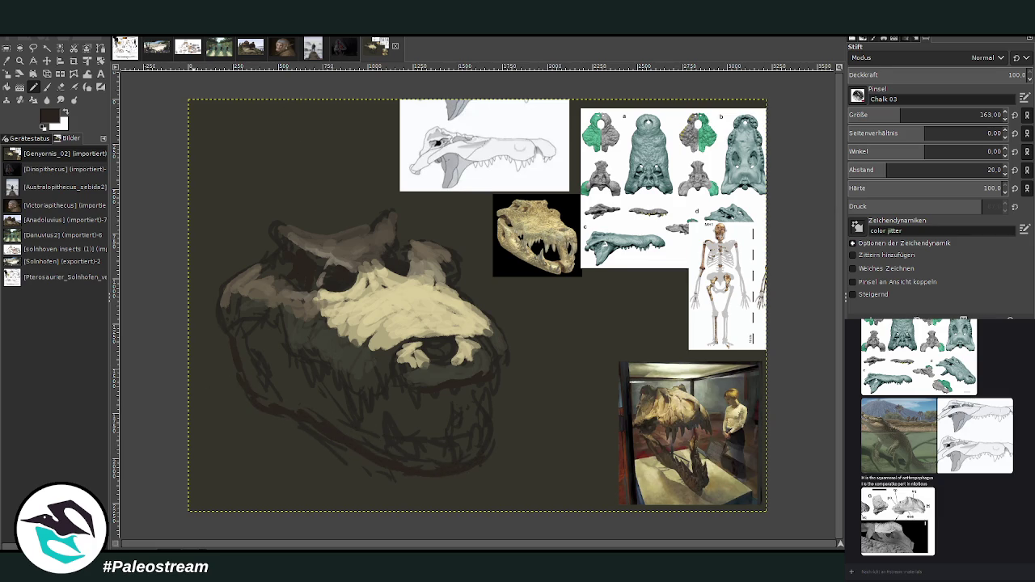
# Paint more opaque tan highlights along the lower edge, snout and left edge
pyautogui.click(6, 61)
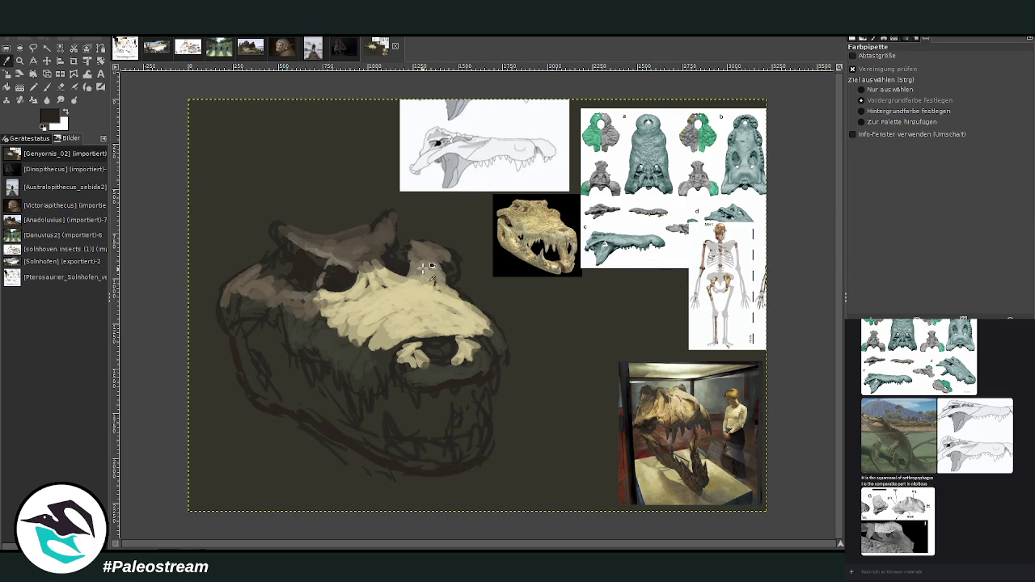
pyautogui.click(659, 404)
pyautogui.press('p')
pyautogui.moveTo(324, 321)
pyautogui.mouseDown()
pyautogui.moveTo(376, 352)
pyautogui.moveTo(413, 338)
pyautogui.mouseUp()
pyautogui.click(992, 75)
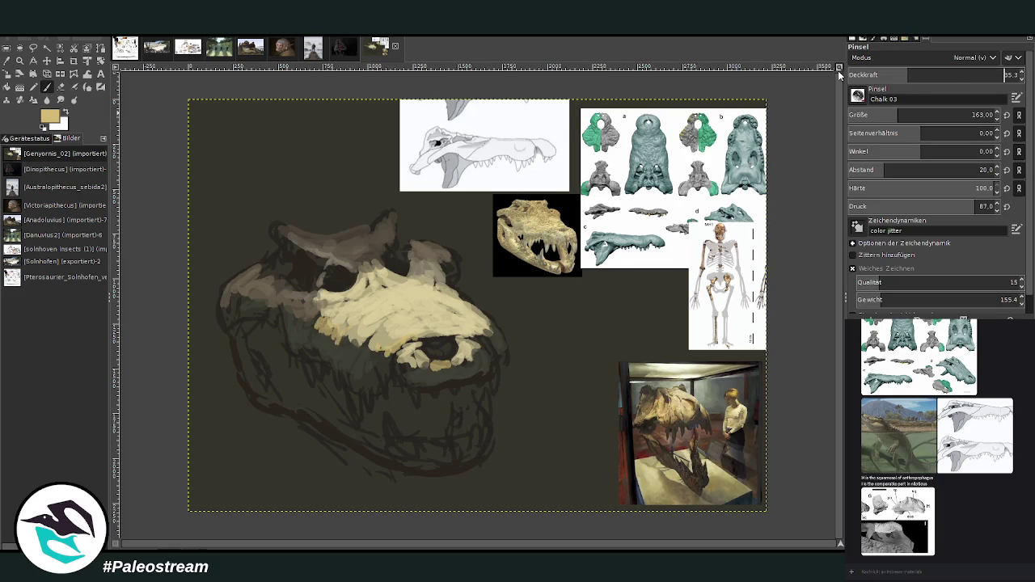
pyautogui.moveTo(435, 366); pyautogui.dragTo(498, 335)
pyautogui.moveTo(361, 348)
pyautogui.mouseDown()
pyautogui.moveTo(376, 359)
pyautogui.moveTo(272, 296)
pyautogui.mouseUp()
pyautogui.moveTo(319, 271)
pyautogui.mouseDown()
pyautogui.moveTo(301, 301)
pyautogui.moveTo(315, 309)
pyautogui.moveTo(263, 303)
pyautogui.mouseUp()
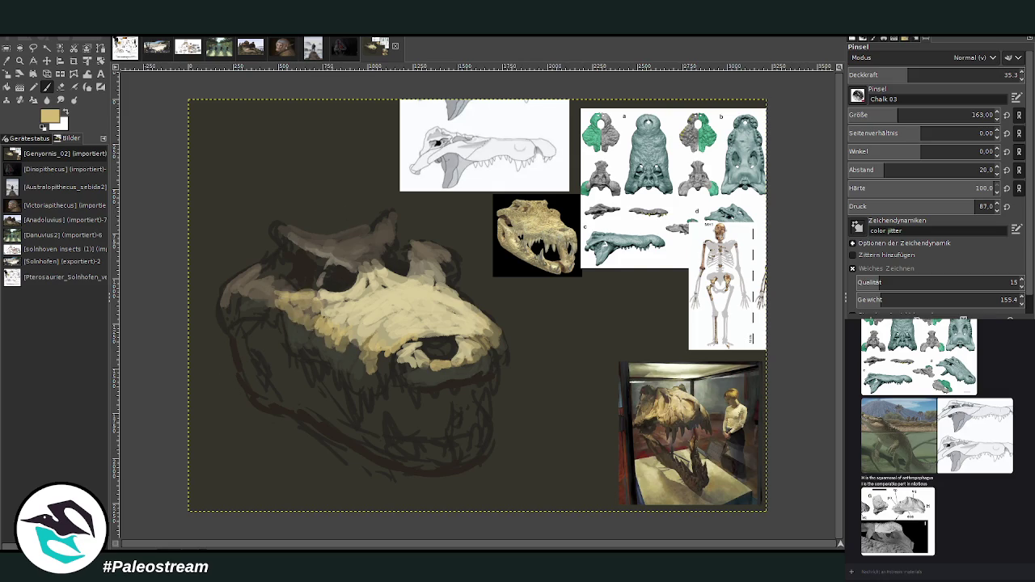
pyautogui.click(87, 75)
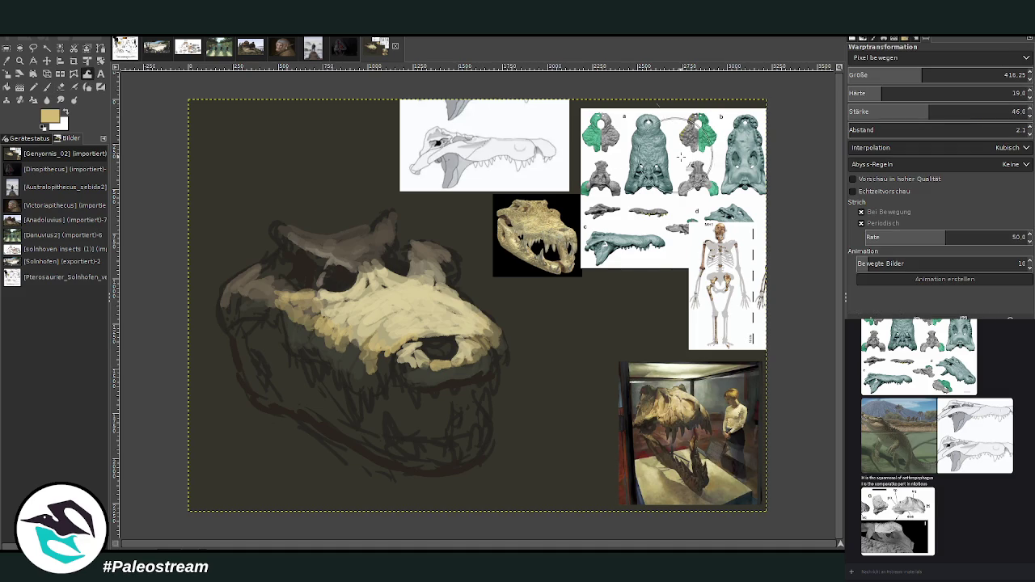
pyautogui.click(1001, 74)
pyautogui.moveTo(1001, 74); pyautogui.dragTo(1023, 74)
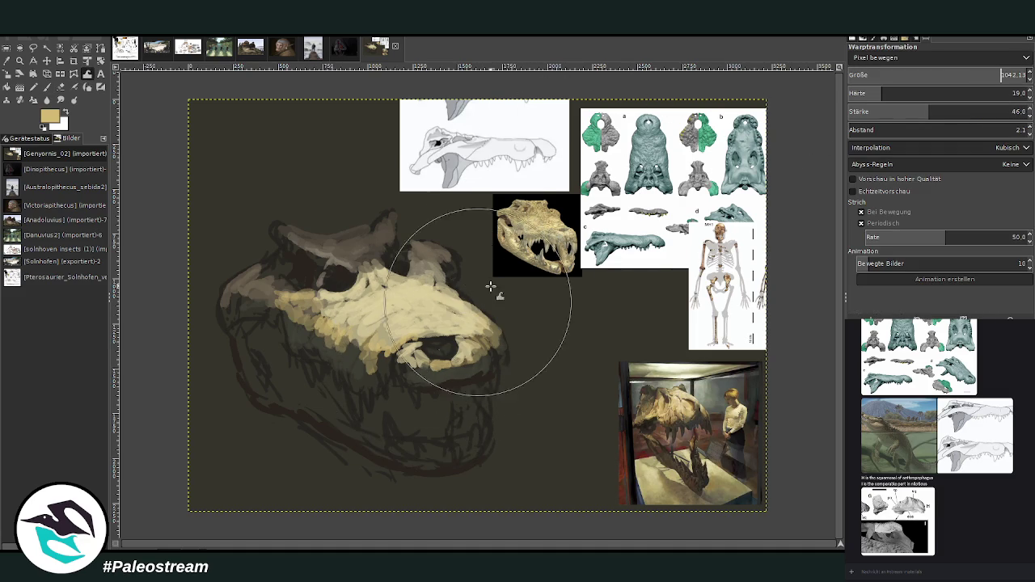
pyautogui.moveTo(358, 253)
pyautogui.mouseDown()
pyautogui.moveTo(459, 347)
pyautogui.moveTo(393, 363)
pyautogui.moveTo(418, 425)
pyautogui.moveTo(462, 469)
pyautogui.moveTo(487, 459)
pyautogui.moveTo(388, 474)
pyautogui.moveTo(432, 481)
pyautogui.moveTo(505, 462)
pyautogui.moveTo(466, 375)
pyautogui.moveTo(316, 243)
pyautogui.moveTo(330, 277)
pyautogui.mouseUp()
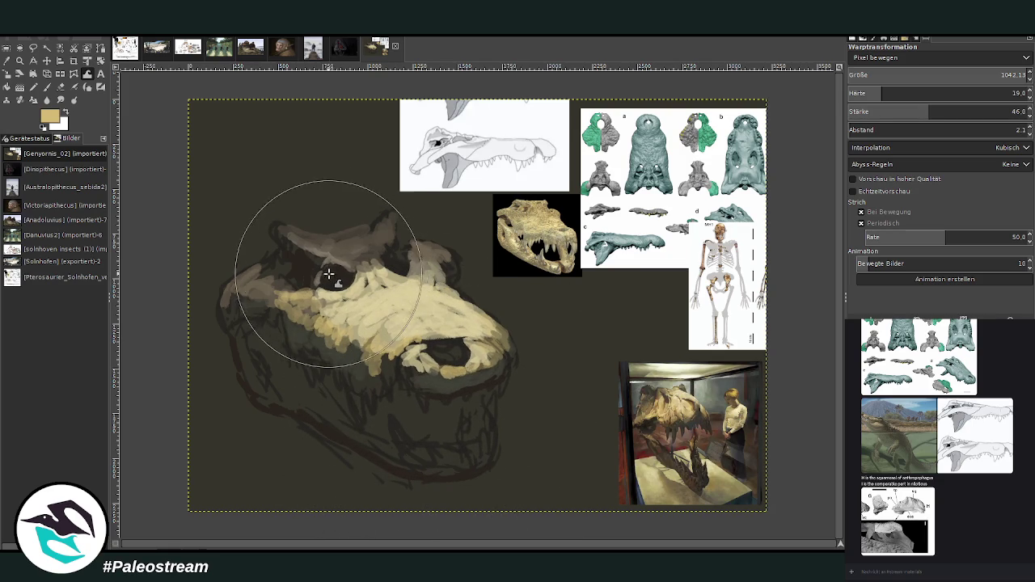
pyautogui.moveTo(870, 76); pyautogui.dragTo(857, 77)
pyautogui.moveTo(439, 232)
pyautogui.mouseDown()
pyautogui.moveTo(398, 267)
pyautogui.moveTo(321, 251)
pyautogui.moveTo(399, 276)
pyautogui.moveTo(370, 243)
pyautogui.mouseUp()
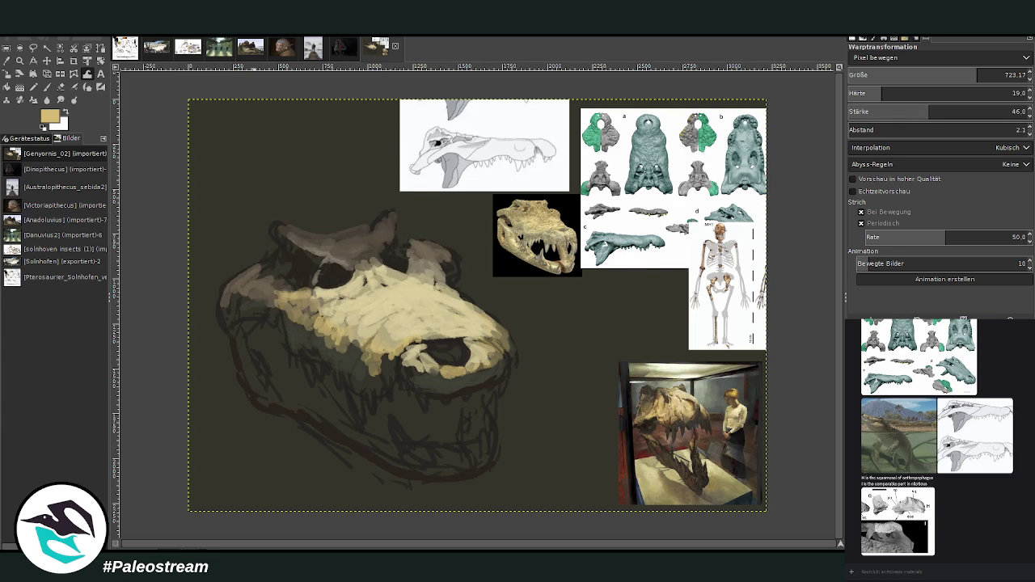
pyautogui.click(47, 89)
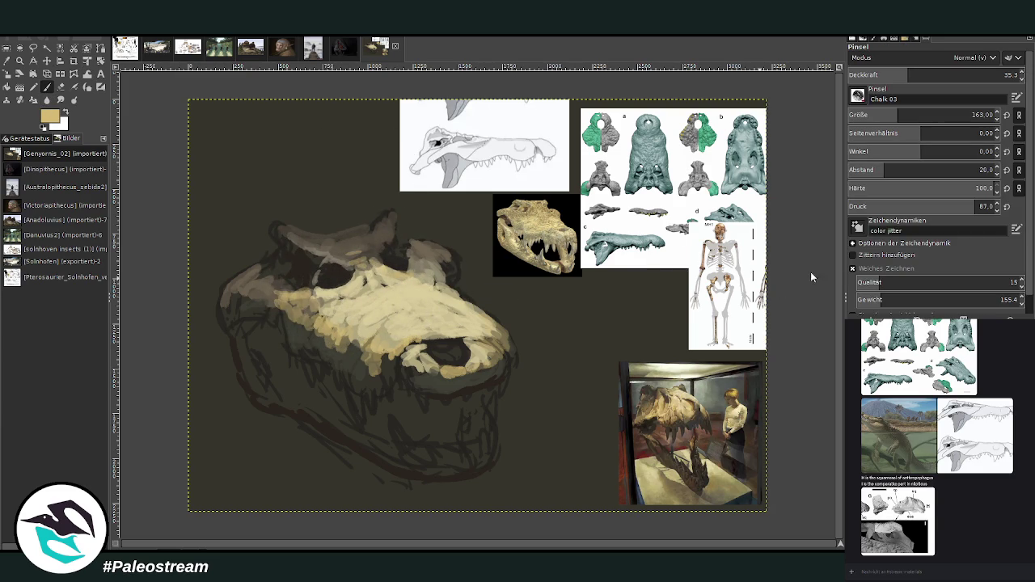
# Paint light tan teeth on the lower skull using a colour from the T-rex photo
pyautogui.click(6, 61)
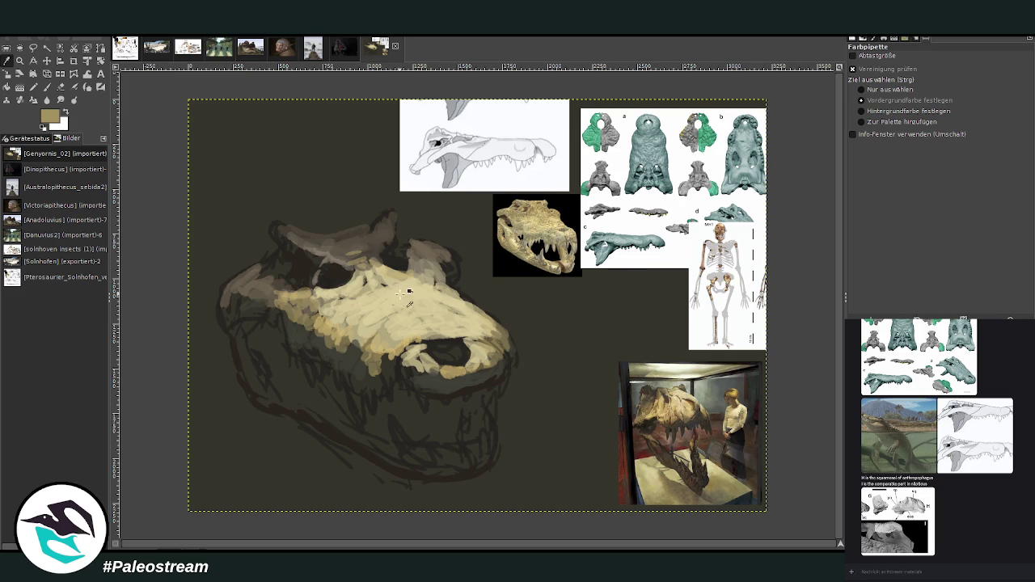
pyautogui.keyDown('ctrl'); pyautogui.click(660, 411); pyautogui.keyUp('ctrl')
pyautogui.click(275, 302)
pyautogui.click(58, 87)
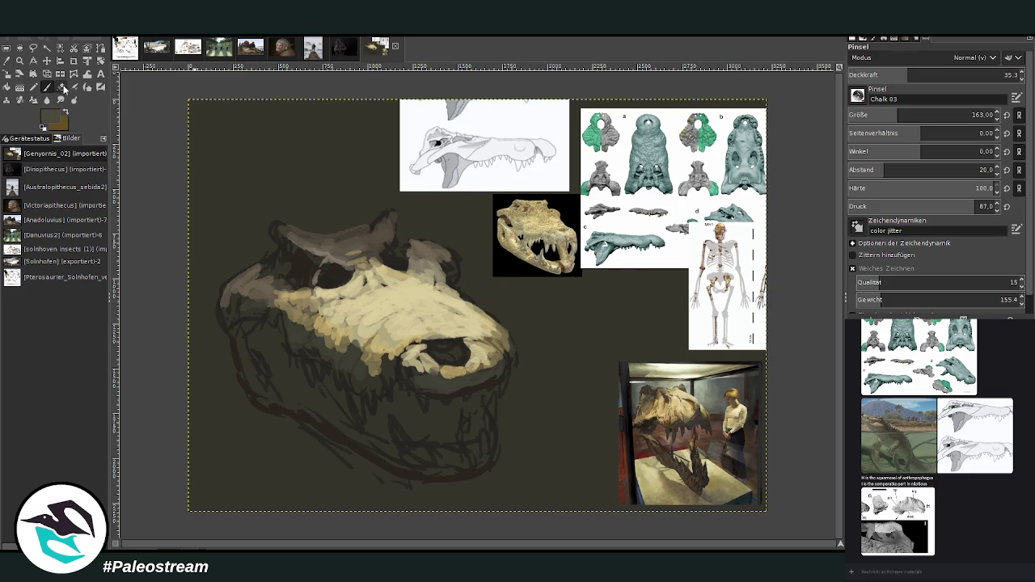
pyautogui.keyDown('ctrl'); pyautogui.click(673, 411); pyautogui.keyUp('ctrl')
pyautogui.moveTo(357, 335)
pyautogui.mouseDown()
pyautogui.moveTo(373, 382)
pyautogui.moveTo(393, 365)
pyautogui.mouseUp()
# Darken the lower jaw's bottom edge and the skull's left side with brown and olive
pyautogui.keyDown('ctrl'); pyautogui.click(686, 423); pyautogui.keyUp('ctrl')
pyautogui.keyDown('ctrl'); pyautogui.click(700, 416); pyautogui.keyUp('ctrl')
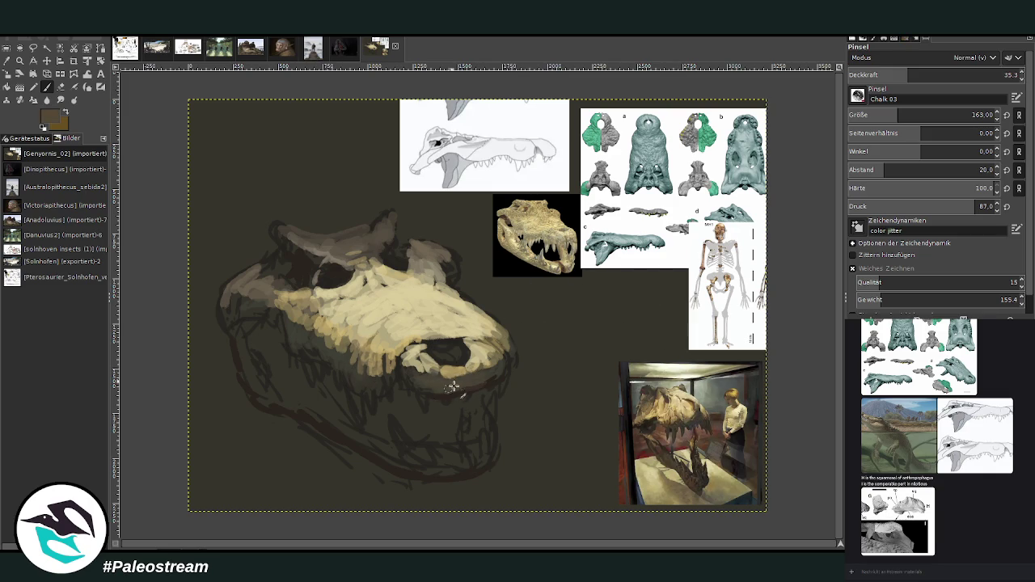
pyautogui.moveTo(460, 465)
pyautogui.mouseDown()
pyautogui.moveTo(412, 469)
pyautogui.moveTo(490, 458)
pyautogui.moveTo(381, 458)
pyautogui.moveTo(377, 437)
pyautogui.moveTo(315, 415)
pyautogui.moveTo(316, 387)
pyautogui.moveTo(300, 416)
pyautogui.moveTo(287, 401)
pyautogui.moveTo(328, 390)
pyautogui.moveTo(283, 376)
pyautogui.moveTo(253, 346)
pyautogui.moveTo(327, 417)
pyautogui.mouseUp()
pyautogui.keyDown('ctrl'); pyautogui.click(506, 343); pyautogui.keyUp('ctrl')
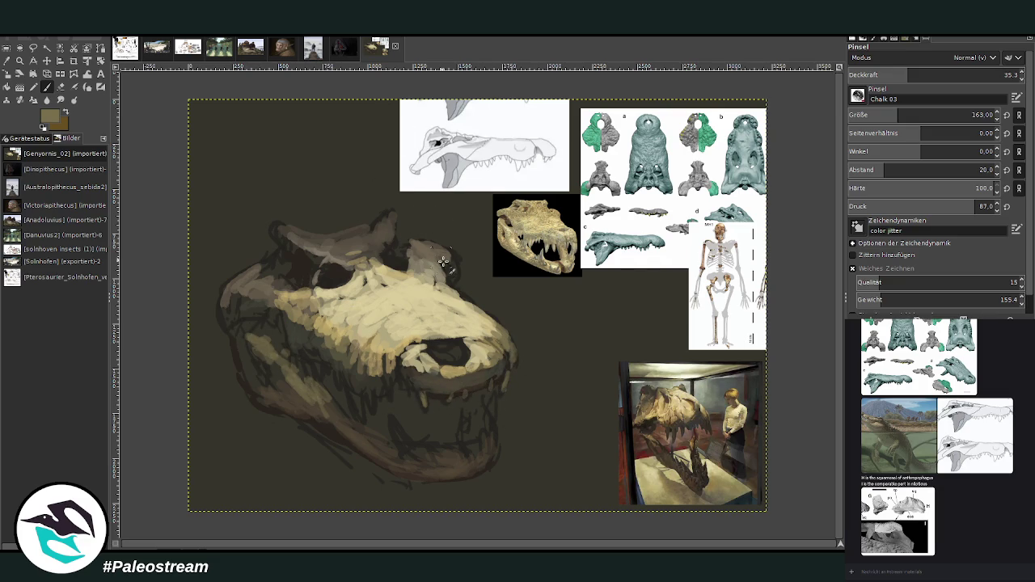
pyautogui.keyDown('ctrl'); pyautogui.click(631, 332); pyautogui.keyUp('ctrl')
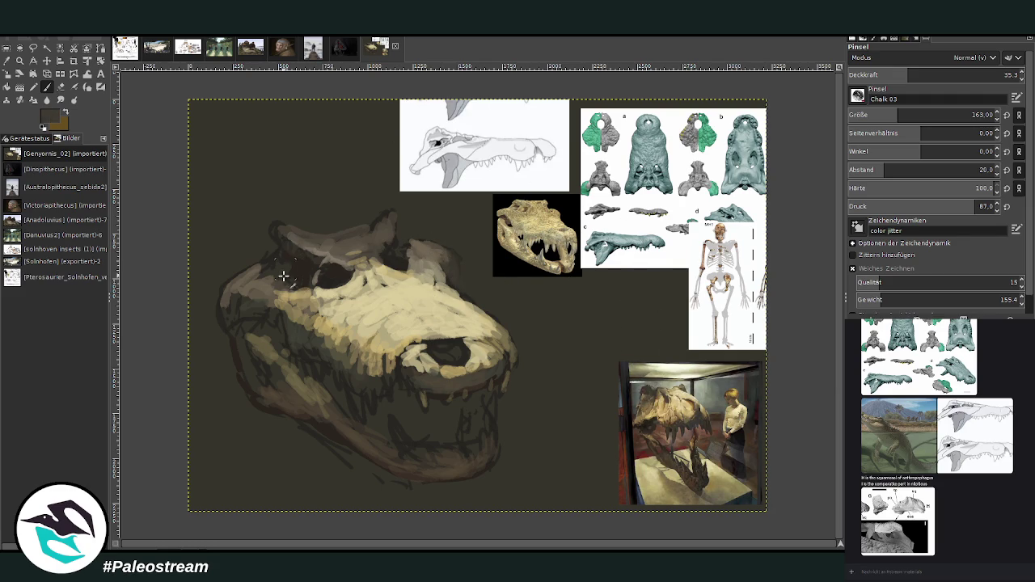
pyautogui.keyDown('ctrl'); pyautogui.click(639, 412); pyautogui.keyUp('ctrl')
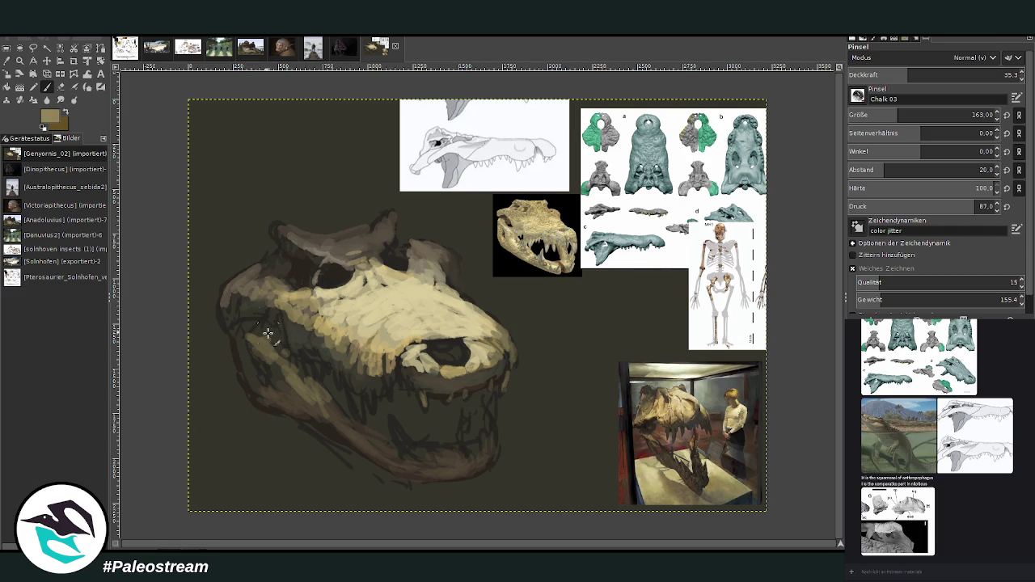
pyautogui.keyDown('ctrl'); pyautogui.click(647, 391); pyautogui.keyUp('ctrl')
pyautogui.moveTo(258, 287)
pyautogui.mouseDown()
pyautogui.moveTo(254, 296)
pyautogui.moveTo(272, 280)
pyautogui.moveTo(261, 286)
pyautogui.mouseUp()
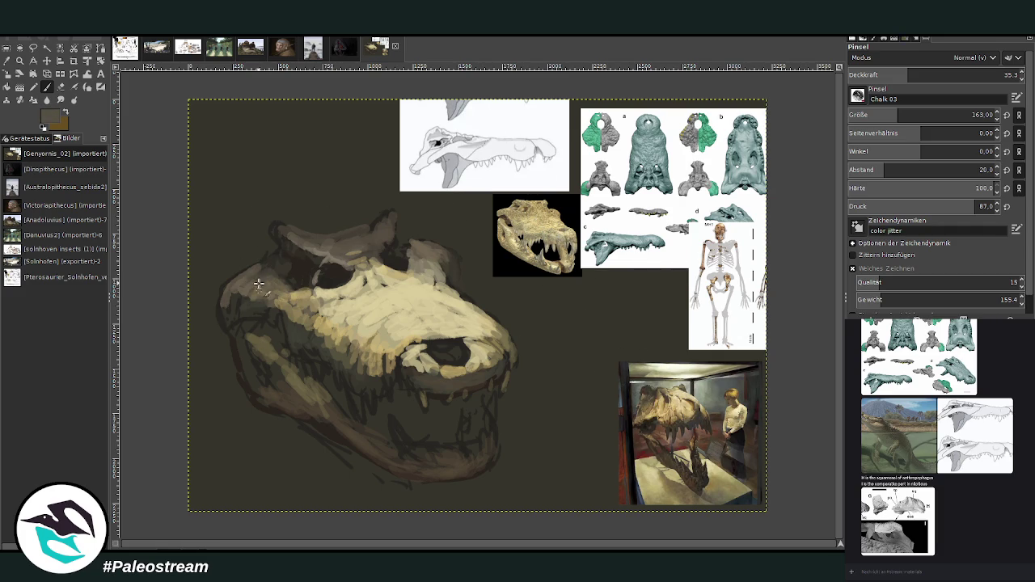
pyautogui.moveTo(397, 250); pyautogui.dragTo(402, 255)
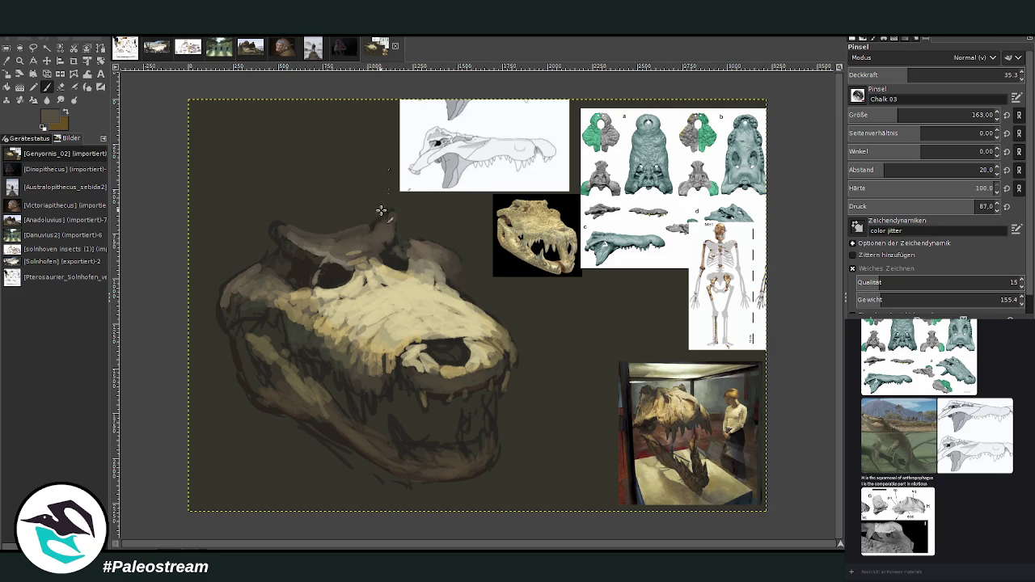
# Set the brush to size 63, opacity 52.4, and deepen the eye socket
pyautogui.click(851, 116)
pyautogui.click(938, 74)
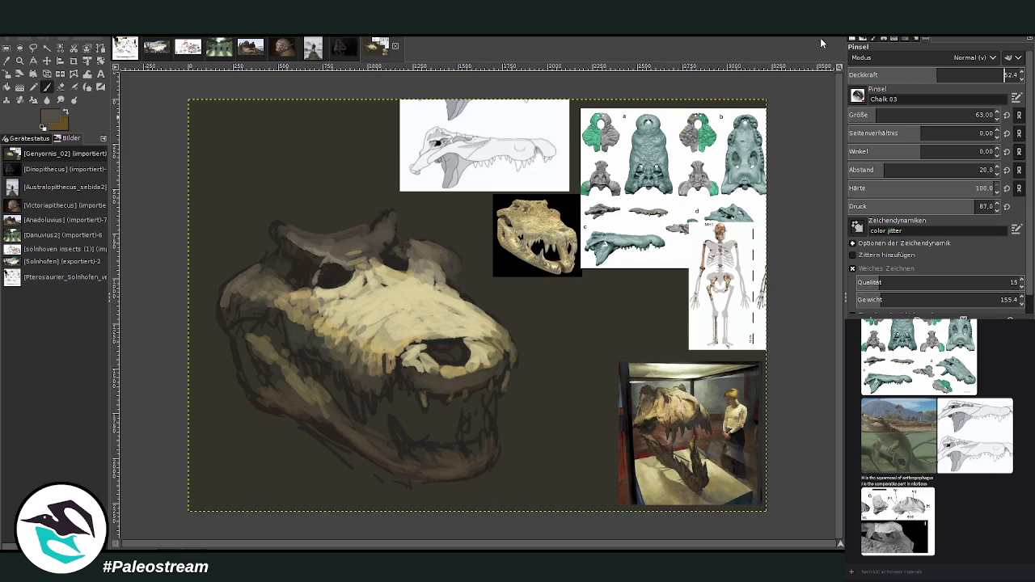
pyautogui.keyDown('ctrl'); pyautogui.click(338, 285); pyautogui.keyUp('ctrl')
pyautogui.click(330, 277)
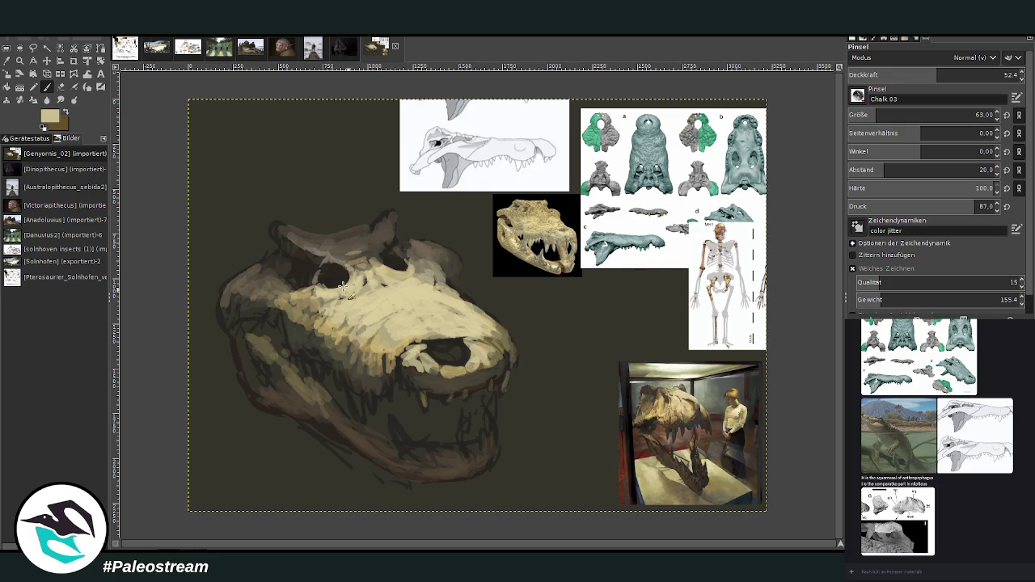
pyautogui.keyDown('ctrl'); pyautogui.click(368, 261); pyautogui.keyUp('ctrl')
pyautogui.moveTo(371, 265); pyautogui.dragTo(351, 271)
# Shade the snout from nostril to eye and lighten the ridge above the eye sockets
pyautogui.keyDown('ctrl'); pyautogui.click(428, 252); pyautogui.keyUp('ctrl')
pyautogui.moveTo(469, 328)
pyautogui.mouseDown()
pyautogui.moveTo(404, 327)
pyautogui.moveTo(361, 348)
pyautogui.moveTo(294, 306)
pyautogui.moveTo(334, 301)
pyautogui.moveTo(250, 284)
pyautogui.mouseUp()
pyautogui.keyDown('ctrl'); pyautogui.click(522, 227); pyautogui.keyUp('ctrl')
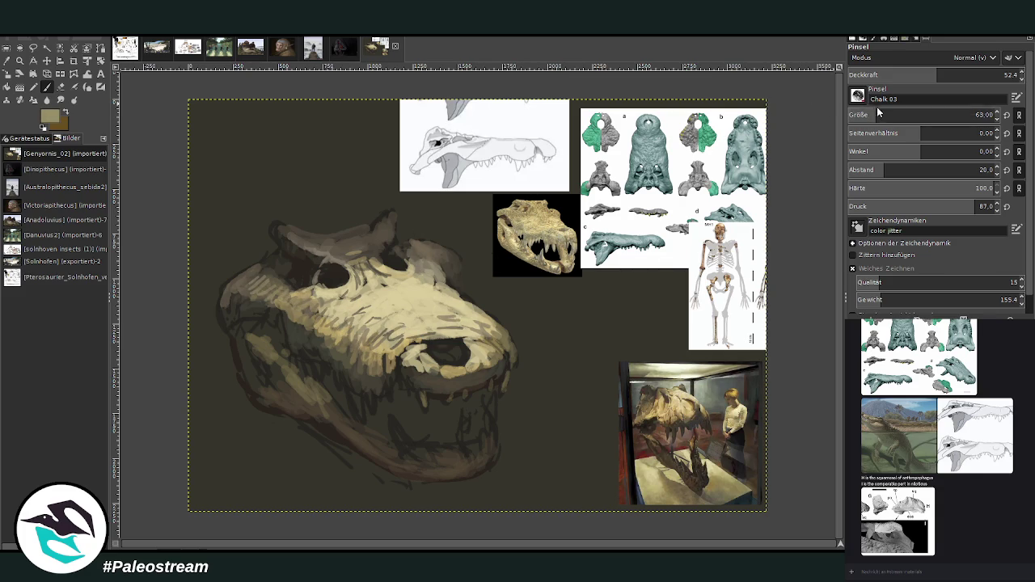
pyautogui.keyDown('ctrl'); pyautogui.click(644, 418); pyautogui.keyUp('ctrl')
pyautogui.moveTo(248, 276); pyautogui.dragTo(253, 287)
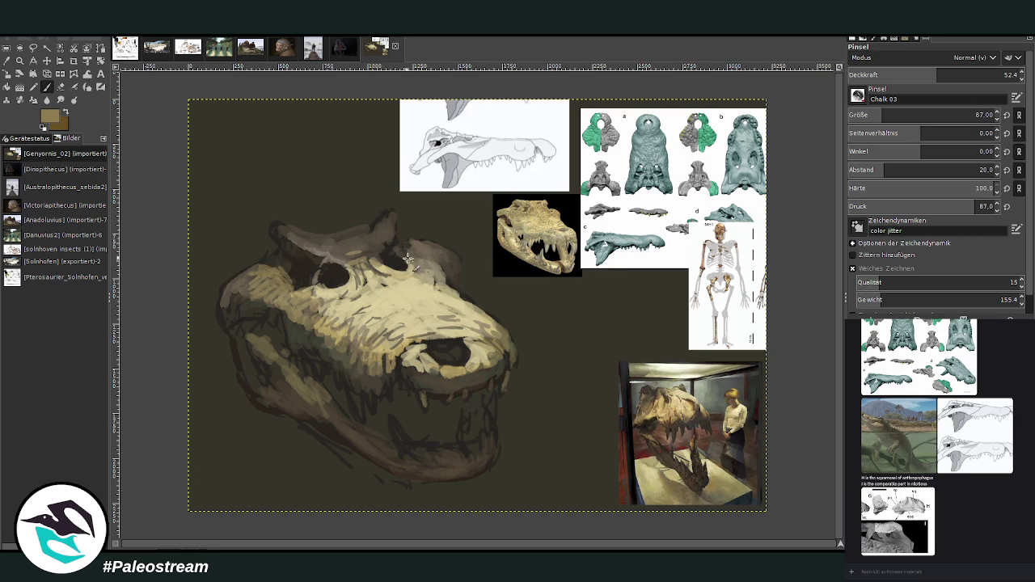
pyautogui.moveTo(385, 229)
pyautogui.mouseDown()
pyautogui.moveTo(329, 259)
pyautogui.moveTo(339, 250)
pyautogui.mouseUp()
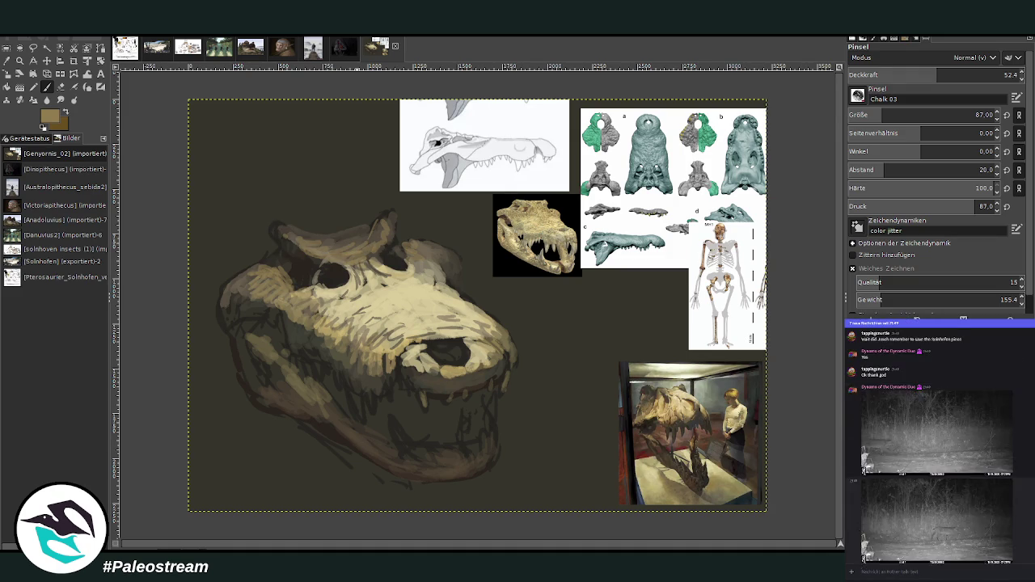
pyautogui.click(864, 519)
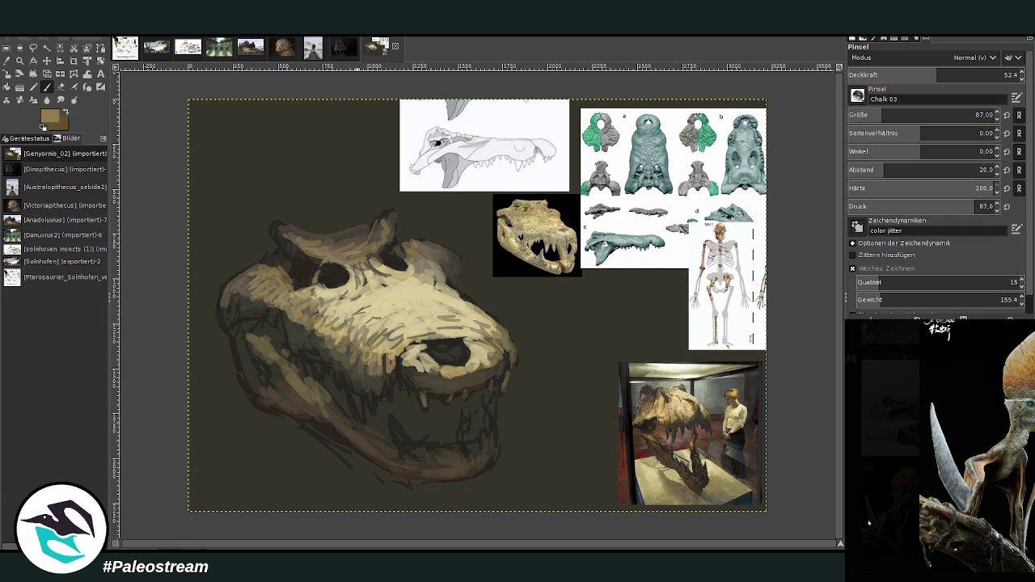
pyautogui.click(868, 524)
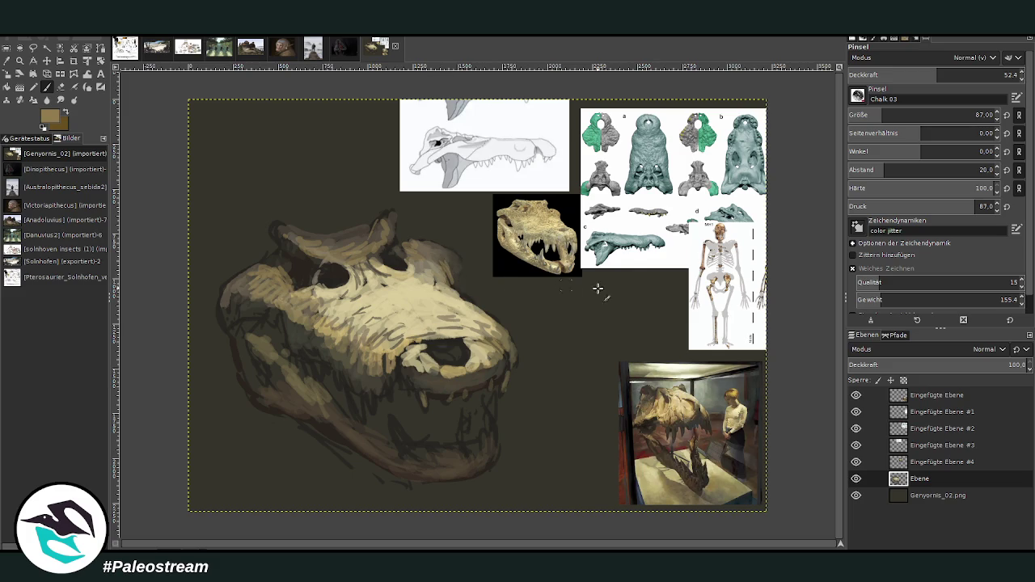
# Add olive-brown shading strokes along the lower jaw
pyautogui.keyDown('ctrl'); pyautogui.click(705, 403); pyautogui.keyUp('ctrl')
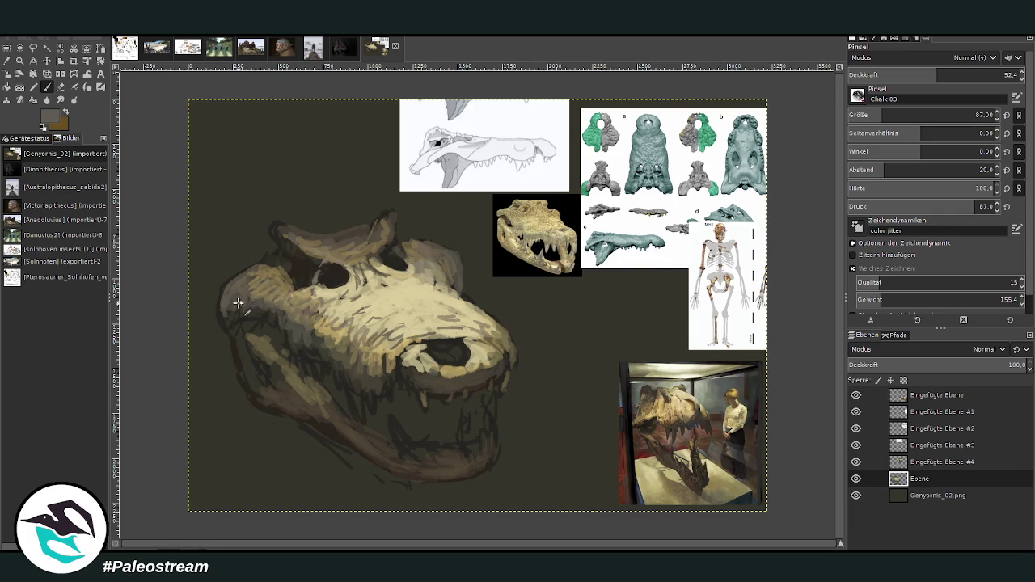
pyautogui.keyDown('ctrl'); pyautogui.click(329, 269); pyautogui.keyUp('ctrl')
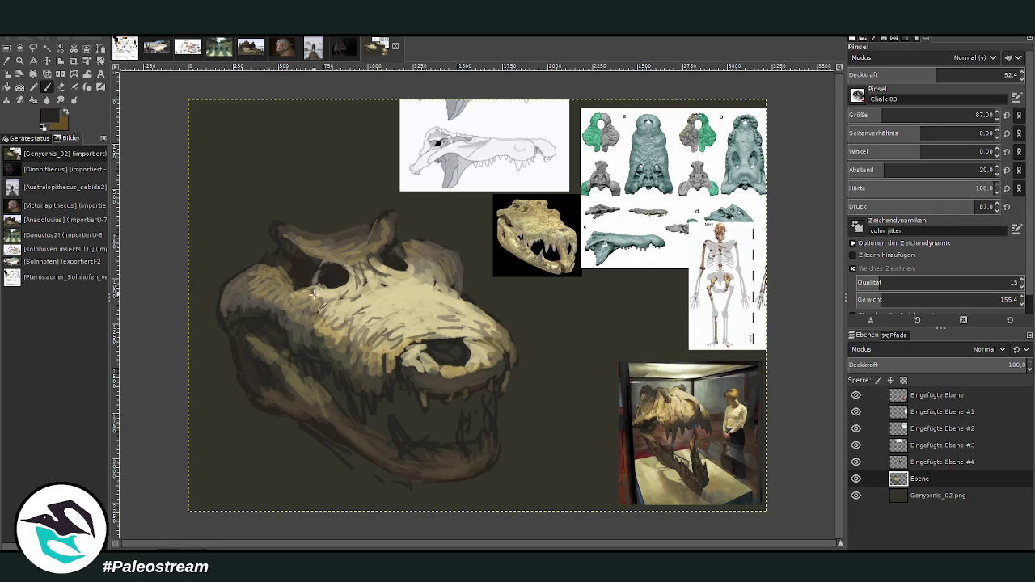
pyautogui.keyDown('ctrl'); pyautogui.click(320, 388); pyautogui.keyUp('ctrl')
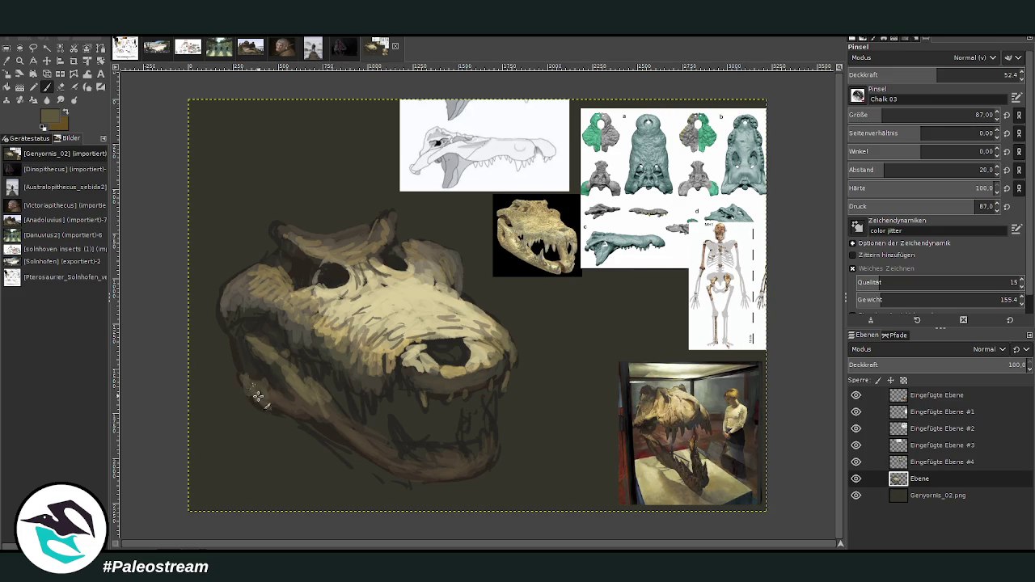
pyautogui.moveTo(243, 354)
pyautogui.mouseDown()
pyautogui.moveTo(270, 386)
pyautogui.moveTo(452, 462)
pyautogui.moveTo(429, 461)
pyautogui.moveTo(469, 448)
pyautogui.mouseUp()
pyautogui.moveTo(402, 441)
pyautogui.mouseDown()
pyautogui.moveTo(399, 448)
pyautogui.moveTo(398, 417)
pyautogui.moveTo(401, 447)
pyautogui.mouseUp()
# Paint pale fangs and lighten the lower jaw around the teeth
pyautogui.keyDown('ctrl'); pyautogui.click(429, 364); pyautogui.keyUp('ctrl')
pyautogui.moveTo(422, 393)
pyautogui.mouseDown()
pyautogui.moveTo(424, 407)
pyautogui.moveTo(420, 390)
pyautogui.mouseUp()
pyautogui.keyDown('ctrl'); pyautogui.click(451, 387); pyautogui.keyUp('ctrl')
pyautogui.moveTo(467, 443); pyautogui.dragTo(485, 431)
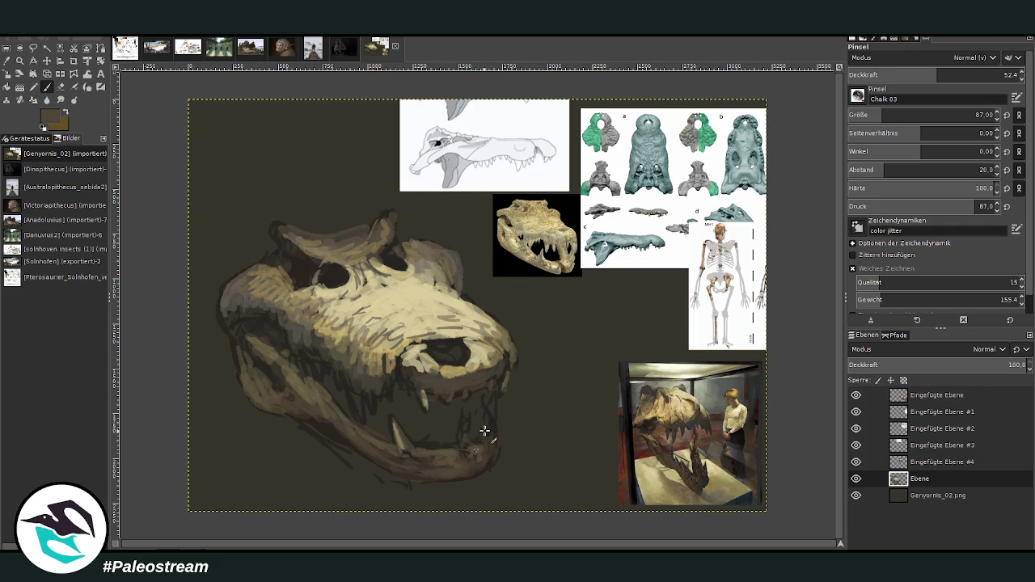
pyautogui.keyDown('ctrl'); pyautogui.click(348, 233); pyautogui.keyUp('ctrl')
pyautogui.keyDown('ctrl'); pyautogui.click(304, 266); pyautogui.keyUp('ctrl')
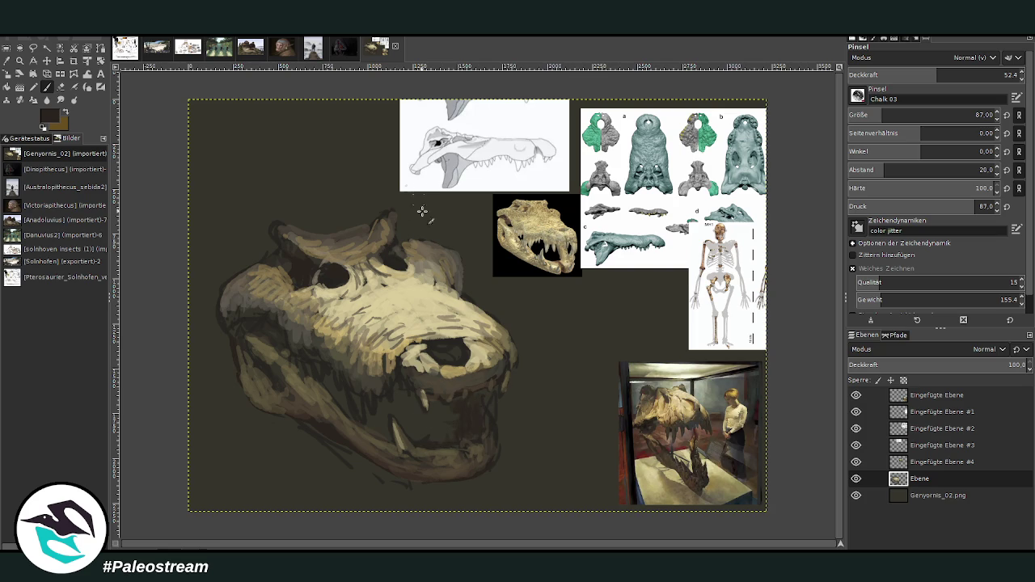
pyautogui.keyDown('ctrl'); pyautogui.click(571, 251); pyautogui.keyUp('ctrl')
pyautogui.moveTo(475, 434)
pyautogui.mouseDown()
pyautogui.moveTo(486, 416)
pyautogui.moveTo(476, 422)
pyautogui.moveTo(490, 446)
pyautogui.moveTo(463, 453)
pyautogui.mouseUp()
pyautogui.moveTo(490, 427)
pyautogui.mouseDown()
pyautogui.moveTo(485, 461)
pyautogui.moveTo(449, 459)
pyautogui.moveTo(492, 458)
pyautogui.mouseUp()
# Cover the upper-left brow with the dark background grey
pyautogui.keyDown('ctrl'); pyautogui.click(733, 312); pyautogui.keyUp('ctrl')
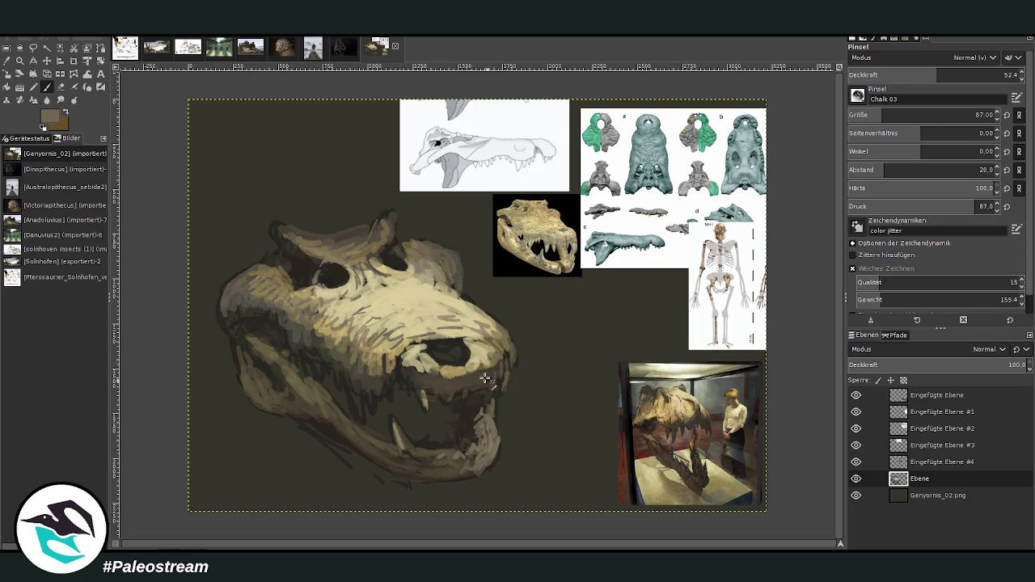
pyautogui.keyDown('ctrl'); pyautogui.click(422, 216); pyautogui.keyUp('ctrl')
pyautogui.moveTo(262, 261)
pyautogui.mouseDown()
pyautogui.moveTo(282, 250)
pyautogui.moveTo(271, 257)
pyautogui.mouseUp()
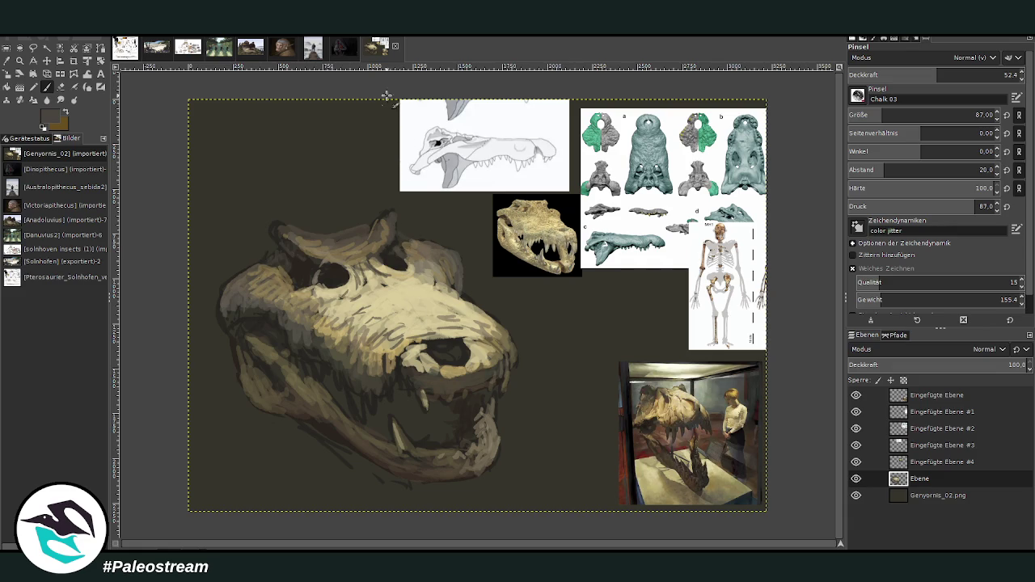
# Warp the skull's brow bump upward into a horn
pyautogui.click(87, 74)
pyautogui.moveTo(370, 242); pyautogui.dragTo(380, 259)
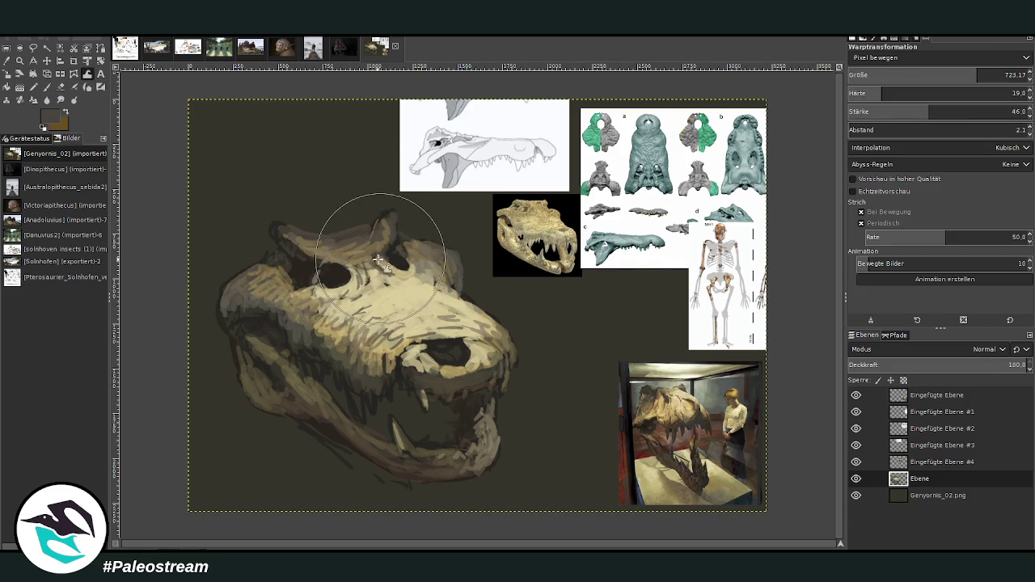
pyautogui.moveTo(384, 214); pyautogui.dragTo(382, 204)
# Paint beige Pencil strokes along the skull's upper-right and left edges
pyautogui.press('n')
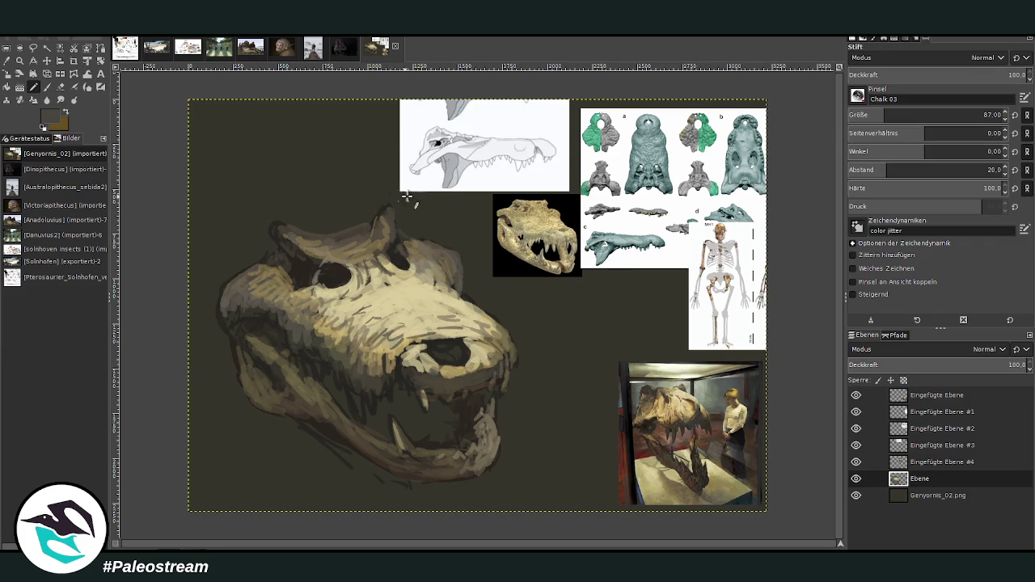
pyautogui.keyDown('ctrl'); pyautogui.click(424, 312); pyautogui.keyUp('ctrl')
pyautogui.keyDown('ctrl'); pyautogui.click(421, 257); pyautogui.keyUp('ctrl')
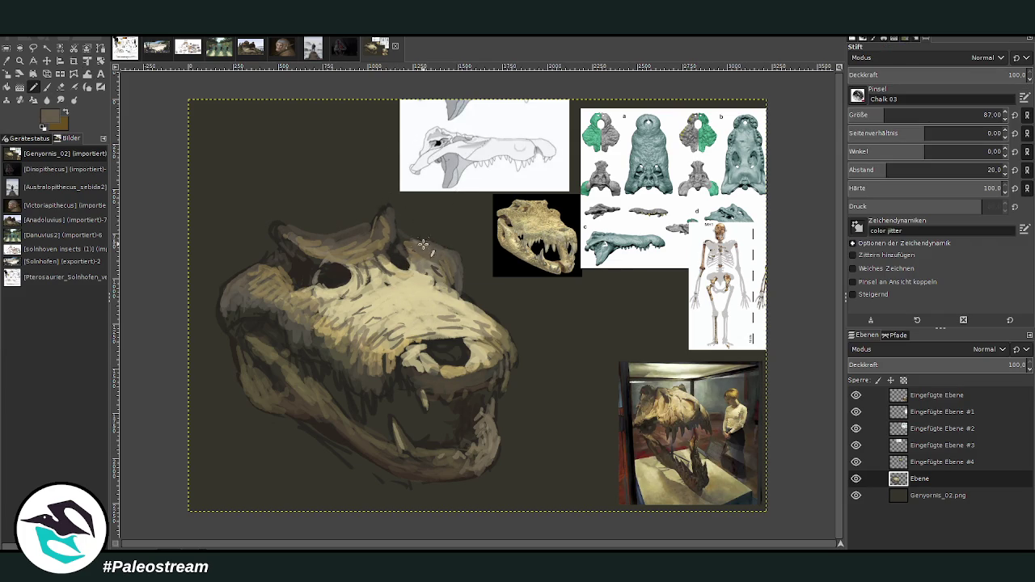
pyautogui.keyDown('ctrl'); pyautogui.click(683, 385); pyautogui.keyUp('ctrl')
pyautogui.moveTo(443, 260)
pyautogui.mouseDown()
pyautogui.moveTo(456, 228)
pyautogui.moveTo(425, 259)
pyautogui.moveTo(461, 259)
pyautogui.moveTo(416, 237)
pyautogui.moveTo(317, 238)
pyautogui.mouseUp()
pyautogui.moveTo(247, 274); pyautogui.dragTo(233, 355)
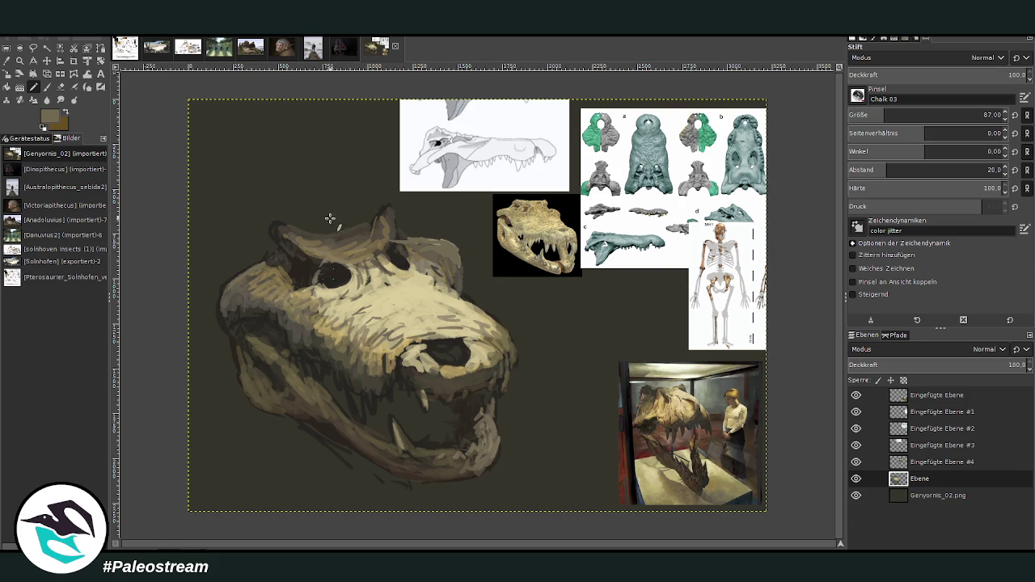
# Lighten above the eye socket, darken the brow patch, and add a beige stroke
pyautogui.keyDown('ctrl'); pyautogui.click(296, 292); pyautogui.keyUp('ctrl')
pyautogui.moveTo(278, 287); pyautogui.dragTo(310, 291)
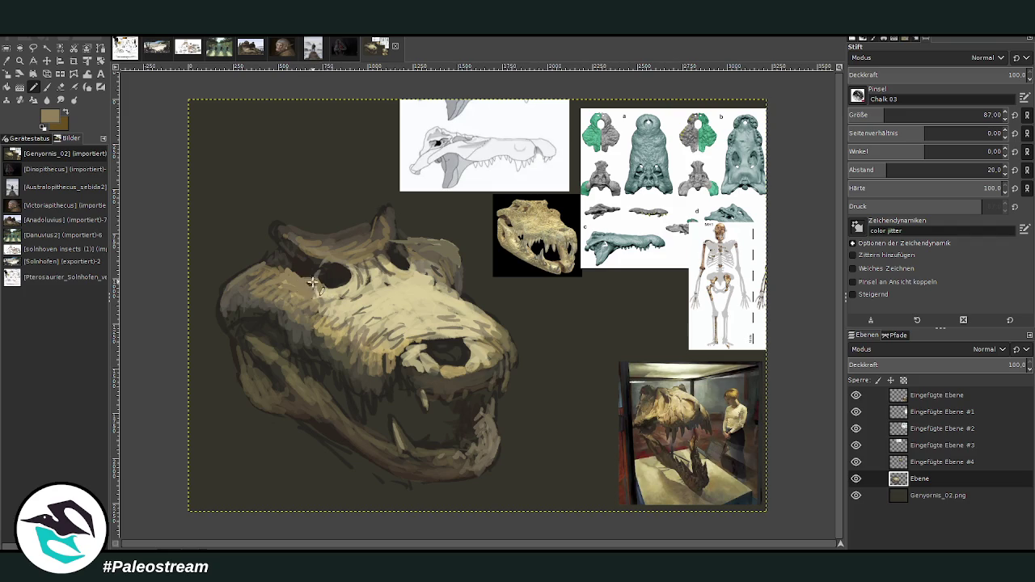
pyautogui.keyDown('ctrl'); pyautogui.click(274, 267); pyautogui.keyUp('ctrl')
pyautogui.moveTo(297, 271); pyautogui.dragTo(263, 297)
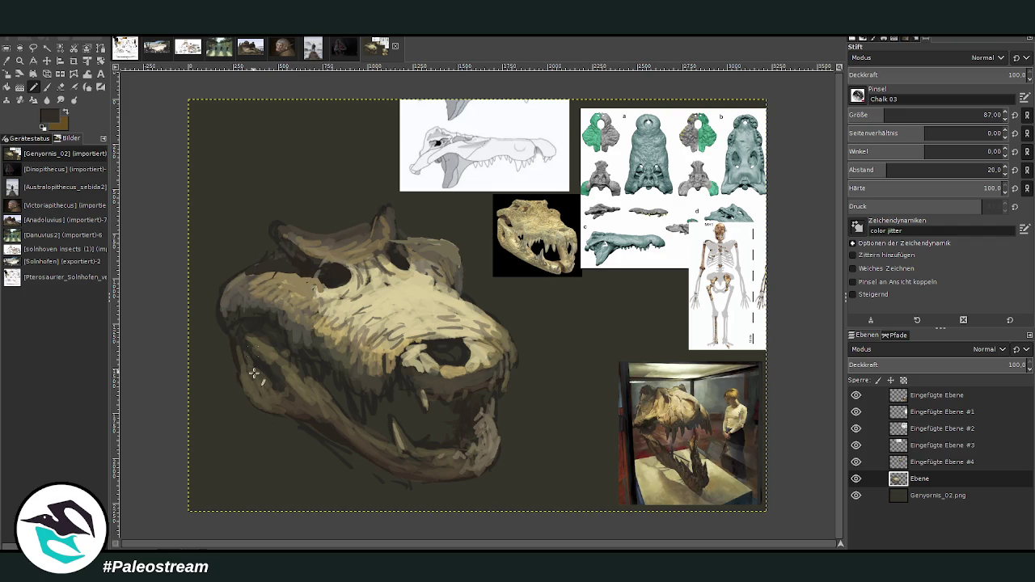
pyautogui.keyDown('ctrl'); pyautogui.click(334, 291); pyautogui.keyUp('ctrl')
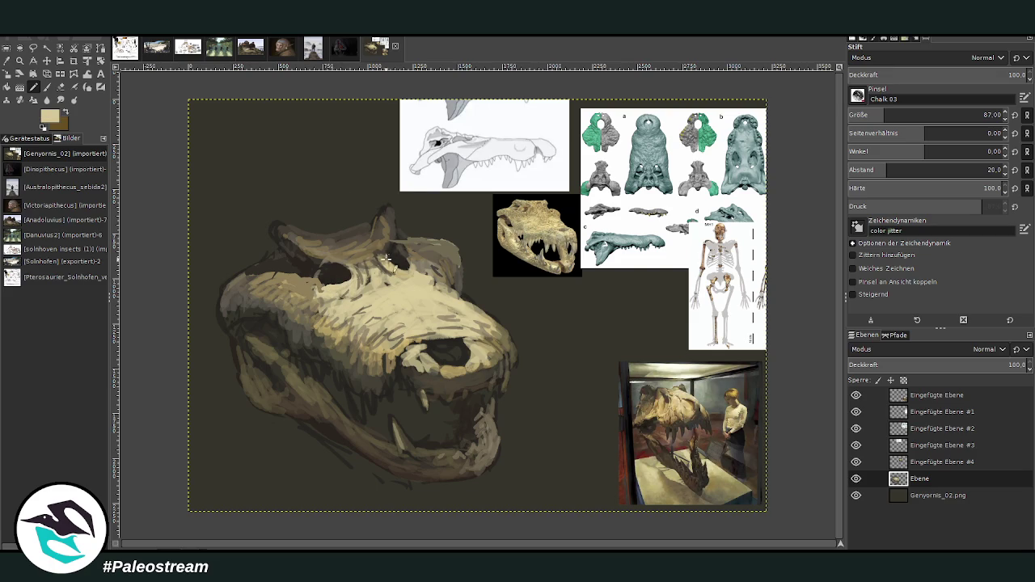
pyautogui.moveTo(395, 261); pyautogui.dragTo(401, 274)
# Repaint around the eyes in beige and switch to the soft Paintbrush
pyautogui.keyDown('ctrl'); pyautogui.click(356, 260); pyautogui.keyUp('ctrl')
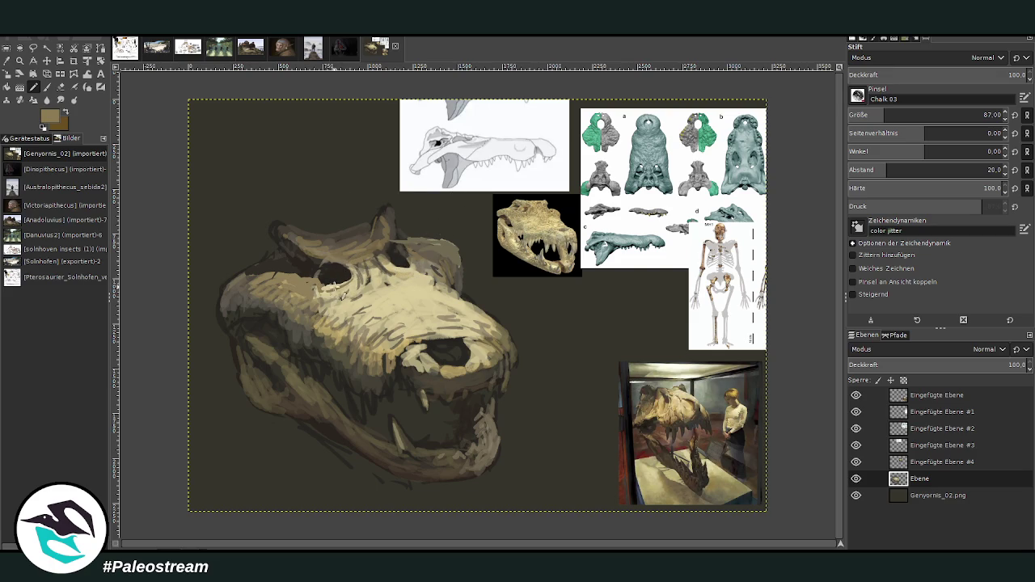
pyautogui.keyDown('ctrl'); pyautogui.click(346, 293); pyautogui.keyUp('ctrl')
pyautogui.moveTo(327, 261)
pyautogui.mouseDown()
pyautogui.moveTo(333, 272)
pyautogui.moveTo(316, 247)
pyautogui.mouseUp()
pyautogui.moveTo(392, 257); pyautogui.dragTo(379, 230)
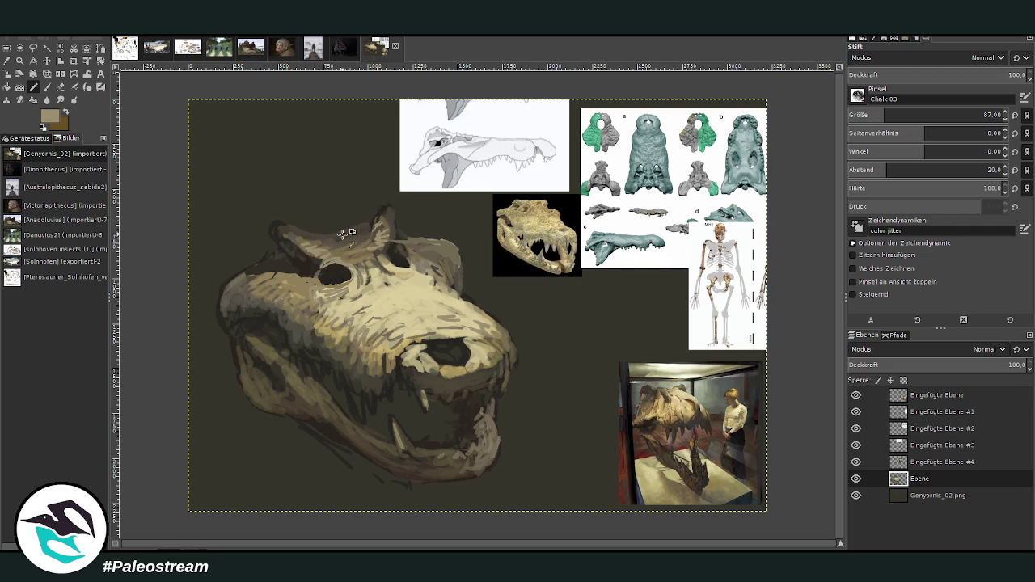
pyautogui.keyDown('ctrl'); pyautogui.click(275, 258); pyautogui.keyUp('ctrl')
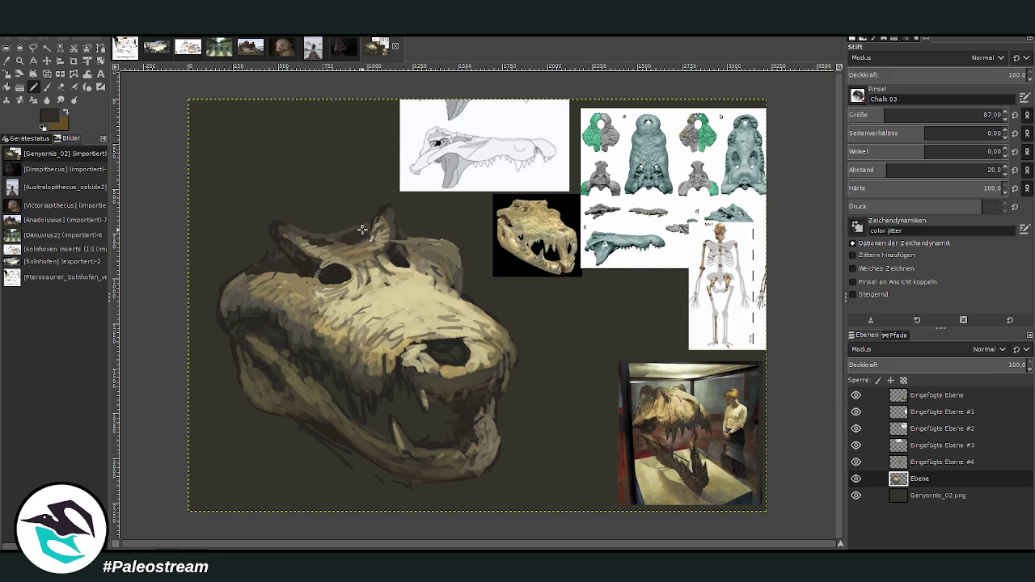
pyautogui.keyDown('ctrl'); pyautogui.click(335, 248); pyautogui.keyUp('ctrl')
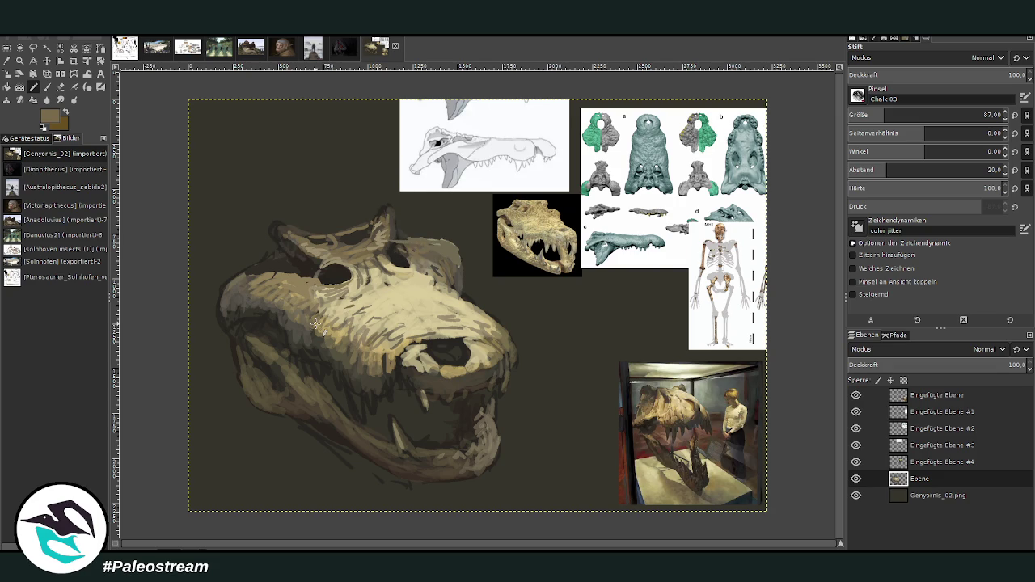
pyautogui.click(46, 87)
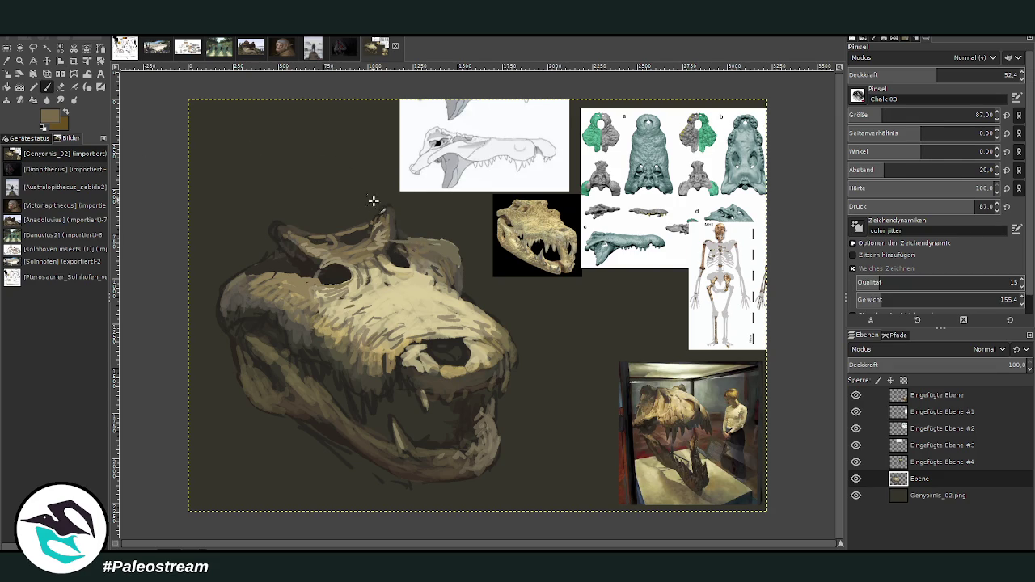
# Paint light tan from the snout over the skull's nostril
pyautogui.keyDown('ctrl'); pyautogui.click(301, 299); pyautogui.keyUp('ctrl')
pyautogui.keyDown('ctrl'); pyautogui.click(505, 346); pyautogui.keyUp('ctrl')
pyautogui.moveTo(437, 354); pyautogui.dragTo(463, 347)
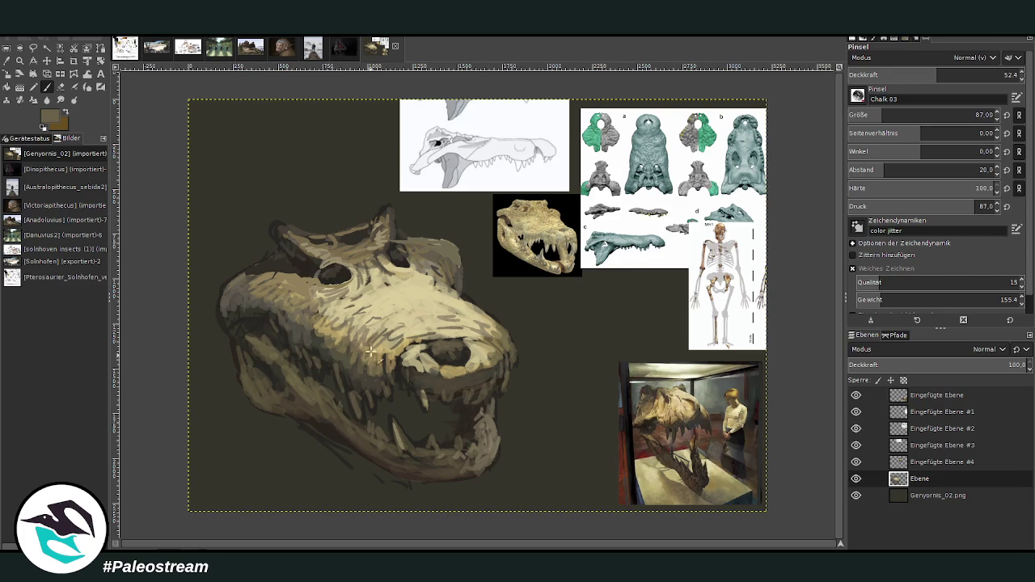
# Paint broad tan strokes below the jaw, enlarging the brush to 197
pyautogui.keyDown('ctrl'); pyautogui.click(437, 433); pyautogui.keyUp('ctrl')
pyautogui.keyDown('ctrl'); pyautogui.click(437, 314); pyautogui.keyUp('ctrl')
pyautogui.moveTo(471, 483)
pyautogui.mouseDown()
pyautogui.moveTo(526, 482)
pyautogui.moveTo(502, 474)
pyautogui.moveTo(521, 445)
pyautogui.moveTo(623, 509)
pyautogui.moveTo(534, 469)
pyautogui.moveTo(453, 493)
pyautogui.moveTo(333, 495)
pyautogui.moveTo(282, 454)
pyautogui.moveTo(306, 520)
pyautogui.moveTo(279, 509)
pyautogui.moveTo(271, 444)
pyautogui.moveTo(251, 437)
pyautogui.moveTo(356, 501)
pyautogui.moveTo(395, 500)
pyautogui.moveTo(292, 445)
pyautogui.moveTo(372, 513)
pyautogui.moveTo(485, 497)
pyautogui.moveTo(527, 513)
pyautogui.moveTo(602, 485)
pyautogui.mouseUp()
pyautogui.click(892, 115)
# Fill out the pale collar under the skull with tan, brown and beige strokes, using sampled colours
pyautogui.keyDown('ctrl'); pyautogui.click(684, 485); pyautogui.keyUp('ctrl')
pyautogui.moveTo(511, 475)
pyautogui.mouseDown()
pyautogui.moveTo(430, 496)
pyautogui.moveTo(372, 477)
pyautogui.moveTo(461, 489)
pyautogui.moveTo(376, 476)
pyautogui.moveTo(403, 485)
pyautogui.moveTo(268, 418)
pyautogui.moveTo(246, 427)
pyautogui.mouseUp()
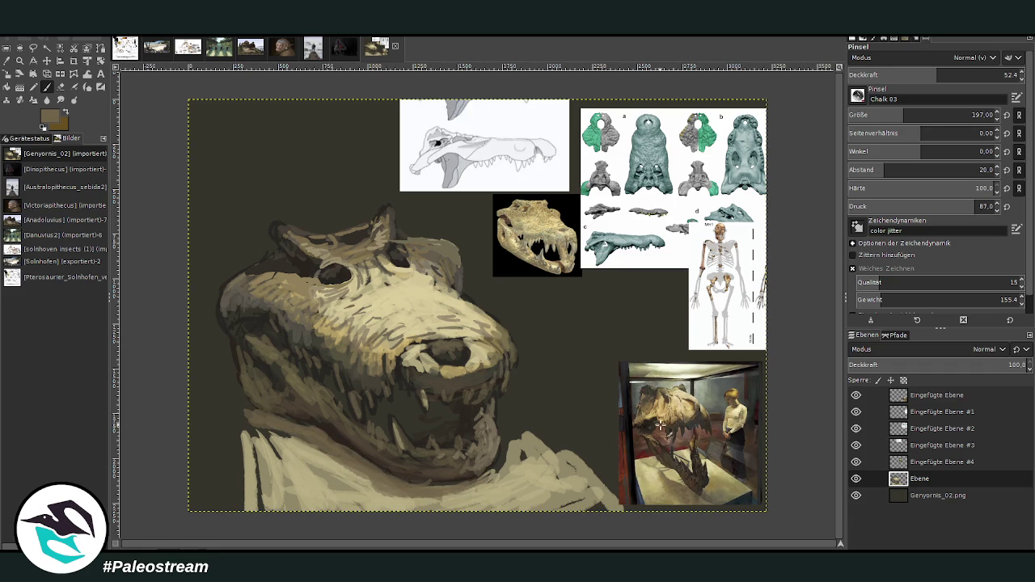
pyautogui.keyDown('ctrl'); pyautogui.click(689, 482); pyautogui.keyUp('ctrl')
pyautogui.keyDown('ctrl'); pyautogui.click(709, 496); pyautogui.keyUp('ctrl')
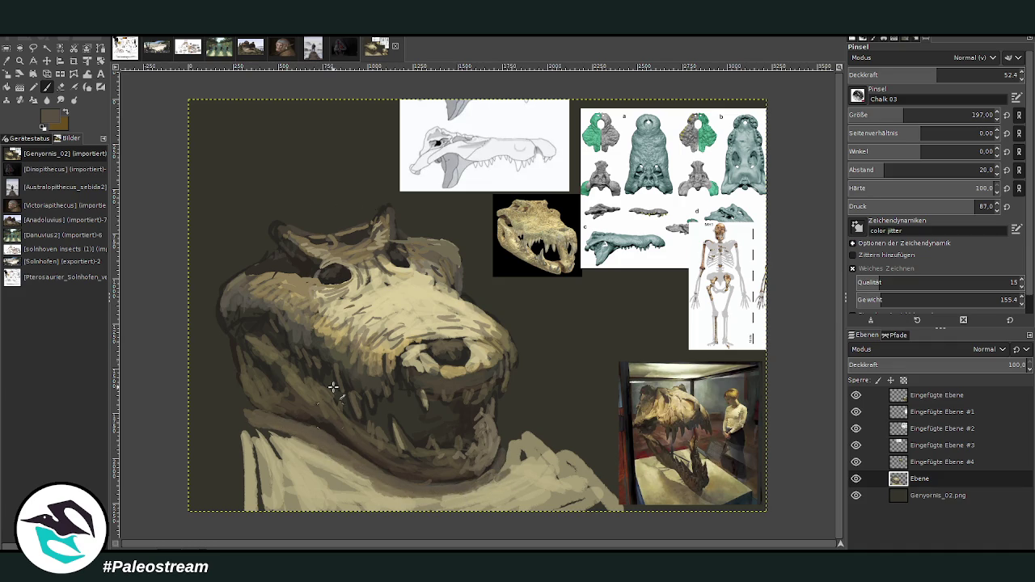
pyautogui.keyDown('ctrl'); pyautogui.click(376, 369); pyautogui.keyUp('ctrl')
pyautogui.moveTo(470, 475)
pyautogui.mouseDown()
pyautogui.moveTo(439, 476)
pyautogui.moveTo(485, 469)
pyautogui.moveTo(474, 470)
pyautogui.mouseUp()
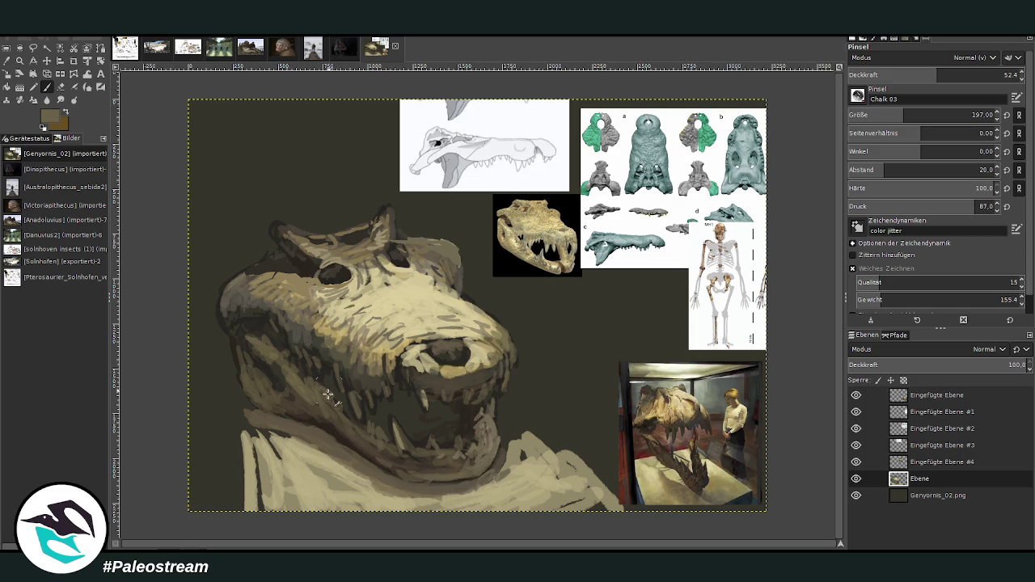
pyautogui.keyDown('ctrl'); pyautogui.click(330, 446); pyautogui.keyUp('ctrl')
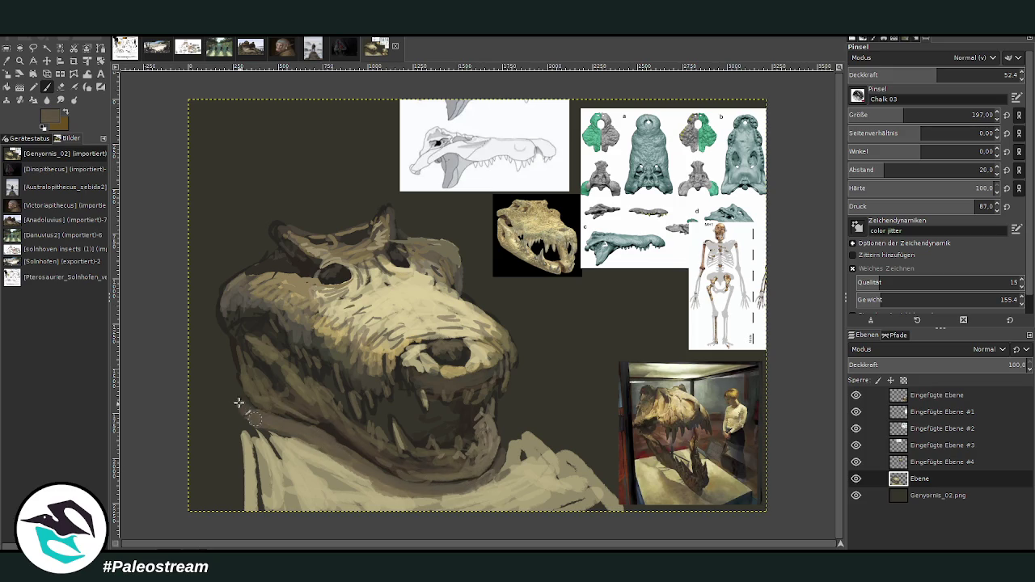
pyautogui.moveTo(275, 435); pyautogui.dragTo(250, 432)
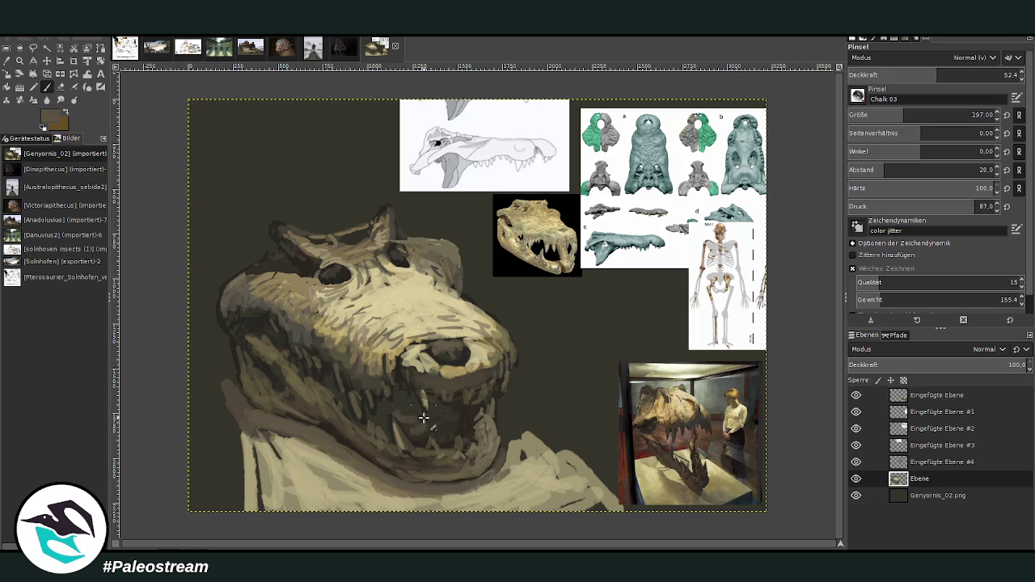
pyautogui.keyDown('ctrl'); pyautogui.click(509, 430); pyautogui.keyUp('ctrl')
pyautogui.moveTo(511, 416); pyautogui.dragTo(558, 485)
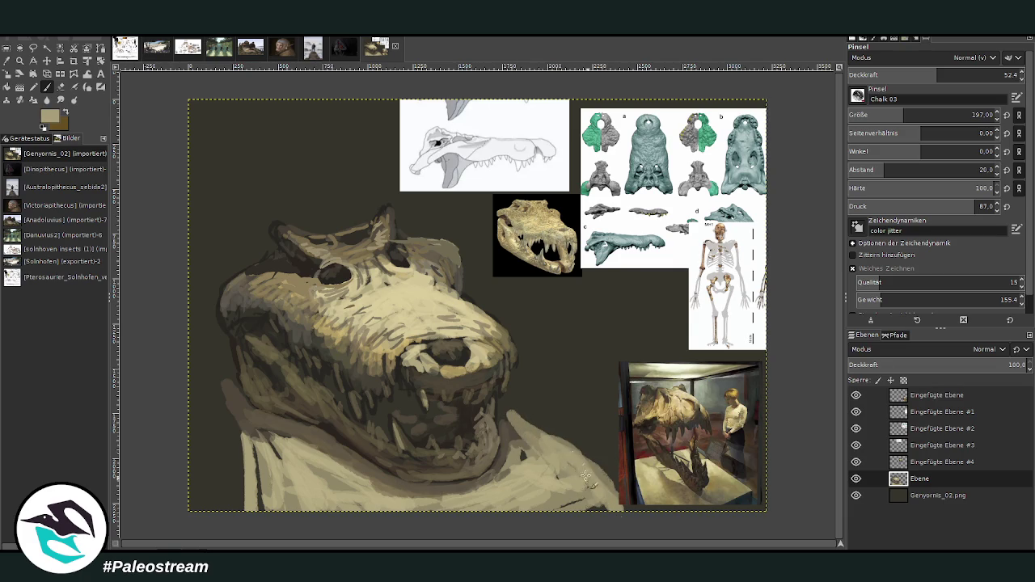
pyautogui.moveTo(262, 495)
pyautogui.mouseDown()
pyautogui.moveTo(220, 451)
pyautogui.moveTo(226, 442)
pyautogui.moveTo(262, 501)
pyautogui.moveTo(275, 449)
pyautogui.moveTo(252, 473)
pyautogui.moveTo(239, 461)
pyautogui.moveTo(315, 502)
pyautogui.moveTo(251, 422)
pyautogui.moveTo(216, 396)
pyautogui.moveTo(203, 407)
pyautogui.mouseUp()
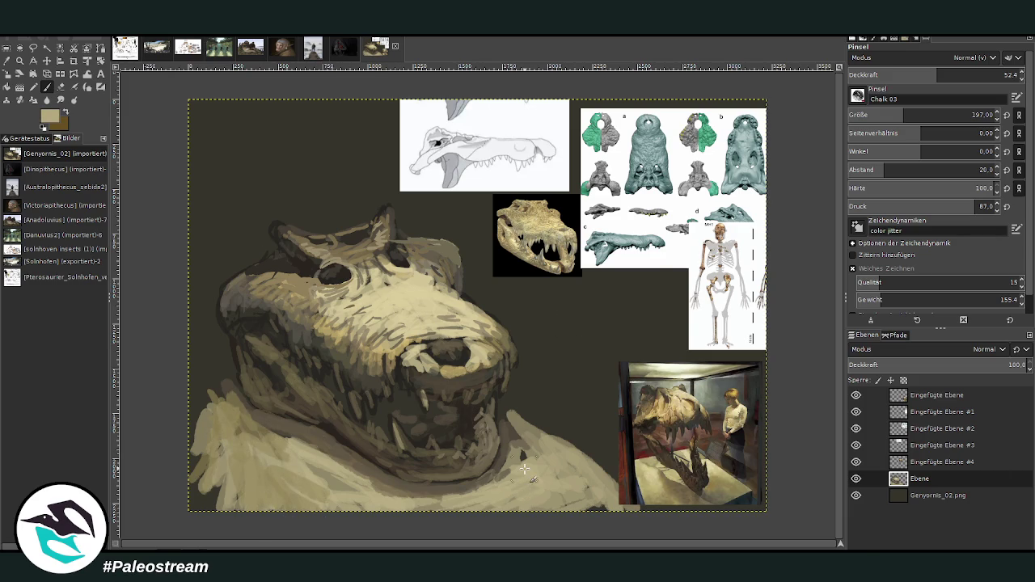
# At brush opacity 72.6, paint a light beige band with dark strokes down the left edge
pyautogui.click(971, 75)
pyautogui.moveTo(193, 317)
pyautogui.mouseDown()
pyautogui.moveTo(206, 218)
pyautogui.moveTo(193, 142)
pyautogui.moveTo(206, 202)
pyautogui.moveTo(218, 113)
pyautogui.moveTo(194, 178)
pyautogui.mouseUp()
pyautogui.moveTo(186, 370)
pyautogui.mouseDown()
pyautogui.moveTo(210, 441)
pyautogui.moveTo(214, 340)
pyautogui.moveTo(223, 461)
pyautogui.moveTo(195, 322)
pyautogui.mouseUp()
pyautogui.keyDown('ctrl'); pyautogui.click(279, 431); pyautogui.keyUp('ctrl')
pyautogui.moveTo(208, 246)
pyautogui.mouseDown()
pyautogui.moveTo(198, 340)
pyautogui.moveTo(218, 101)
pyautogui.moveTo(201, 218)
pyautogui.moveTo(194, 190)
pyautogui.moveTo(206, 236)
pyautogui.moveTo(207, 170)
pyautogui.moveTo(231, 85)
pyautogui.moveTo(186, 296)
pyautogui.moveTo(198, 358)
pyautogui.moveTo(194, 445)
pyautogui.moveTo(215, 525)
pyautogui.moveTo(186, 444)
pyautogui.moveTo(203, 503)
pyautogui.moveTo(222, 434)
pyautogui.mouseUp()
pyautogui.keyDown('ctrl'); pyautogui.click(561, 119); pyautogui.keyUp('ctrl')
pyautogui.moveTo(291, 493)
pyautogui.mouseDown()
pyautogui.moveTo(242, 474)
pyautogui.moveTo(247, 437)
pyautogui.moveTo(250, 502)
pyautogui.moveTo(293, 460)
pyautogui.mouseUp()
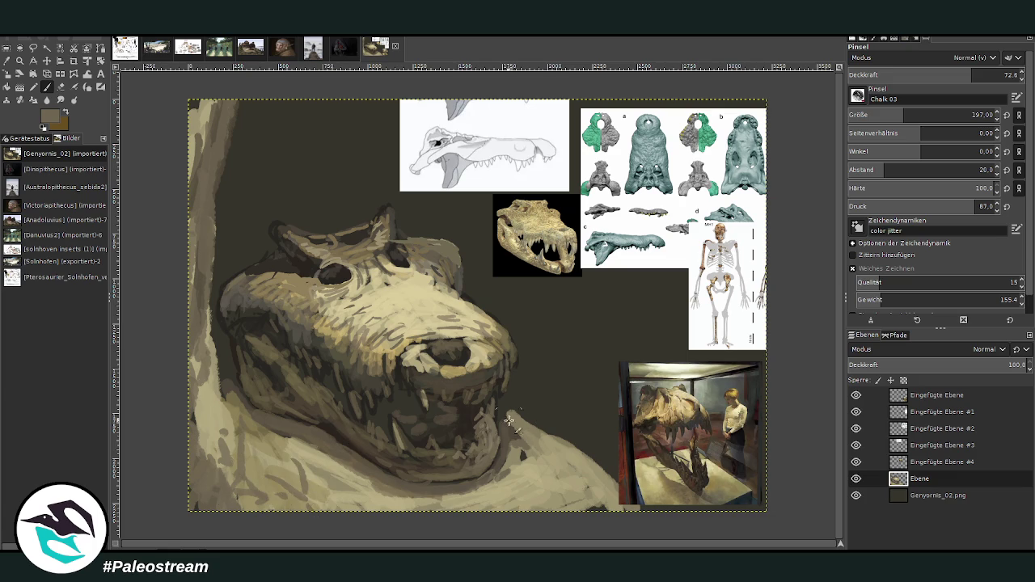
pyautogui.moveTo(599, 472); pyautogui.dragTo(615, 493)
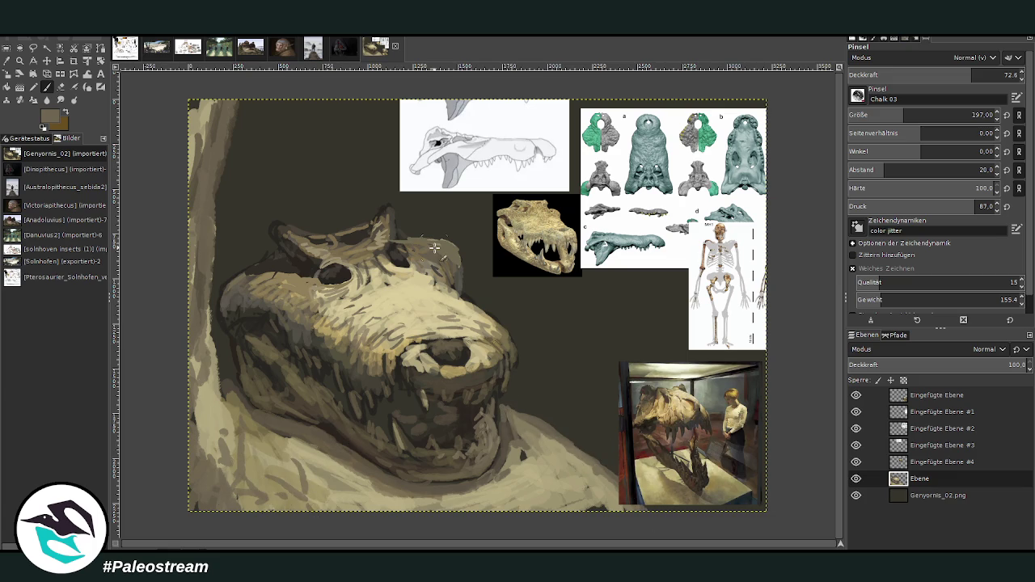
# Move the T-rex photo layer to the upper right of the canvas
pyautogui.click(47, 61)
pyautogui.moveTo(674, 402); pyautogui.dragTo(720, 147)
pyautogui.click(649, 105)
# Paint the robe edges and lower jaw, then darken the inside of the mouth
pyautogui.click(46, 87)
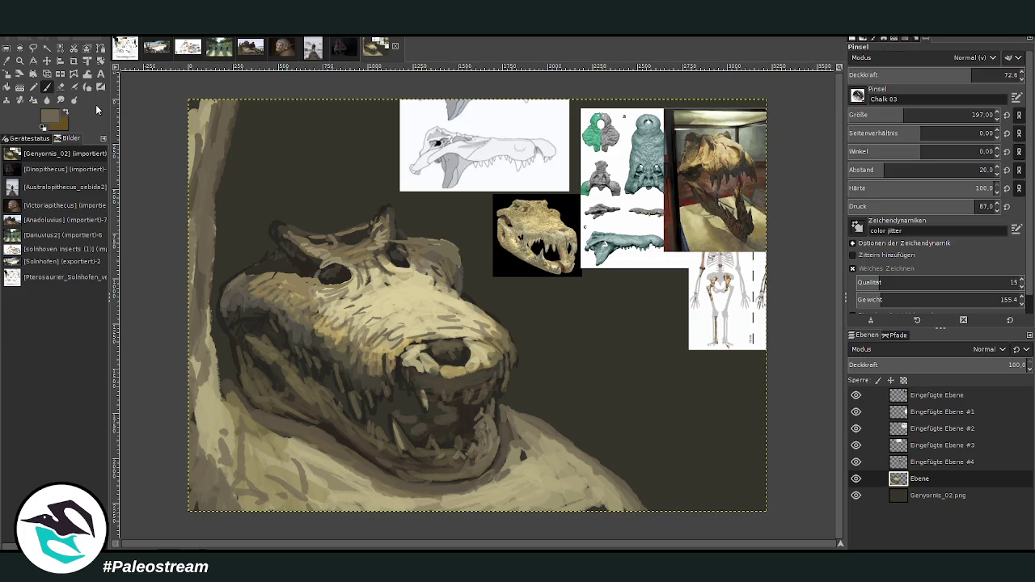
pyautogui.moveTo(598, 467)
pyautogui.mouseDown()
pyautogui.moveTo(631, 502)
pyautogui.moveTo(662, 512)
pyautogui.moveTo(556, 484)
pyautogui.moveTo(559, 495)
pyautogui.moveTo(505, 508)
pyautogui.mouseUp()
pyautogui.moveTo(316, 459); pyautogui.dragTo(319, 498)
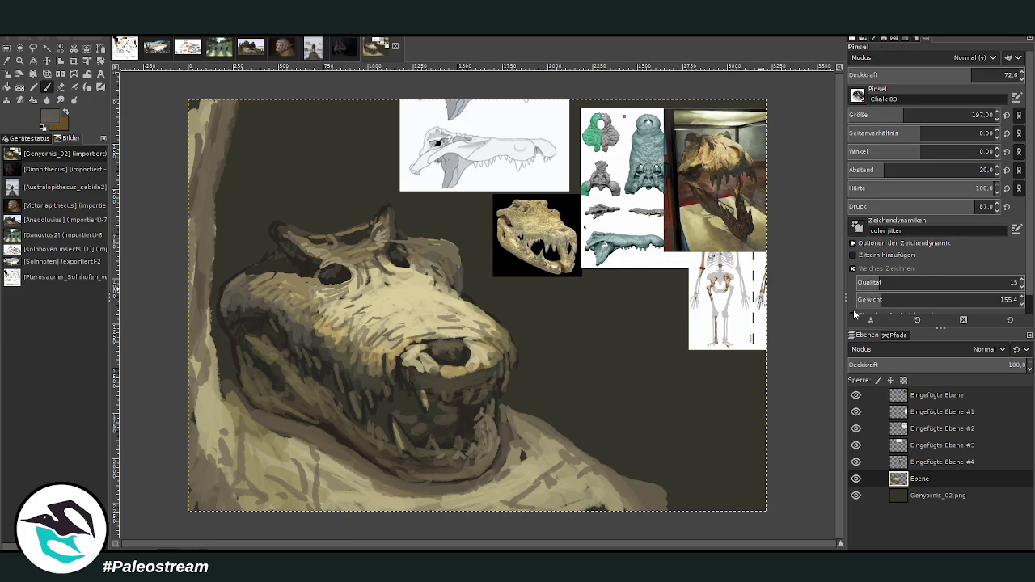
pyautogui.moveTo(430, 469); pyautogui.dragTo(396, 460)
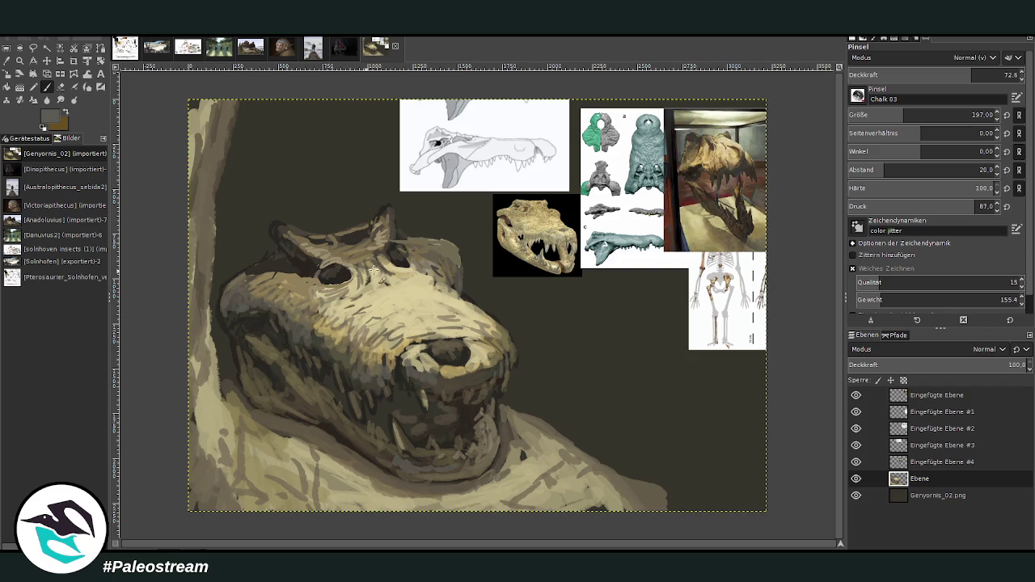
pyautogui.keyDown('ctrl'); pyautogui.click(592, 159); pyautogui.keyUp('ctrl')
pyautogui.moveTo(234, 315); pyautogui.dragTo(249, 377)
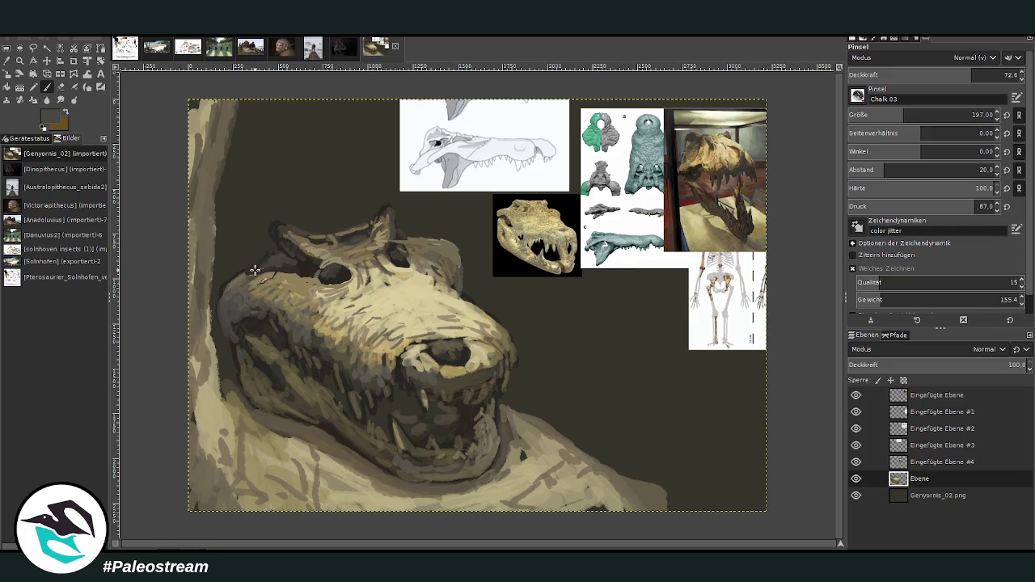
pyautogui.keyDown('ctrl'); pyautogui.click(416, 480); pyautogui.keyUp('ctrl')
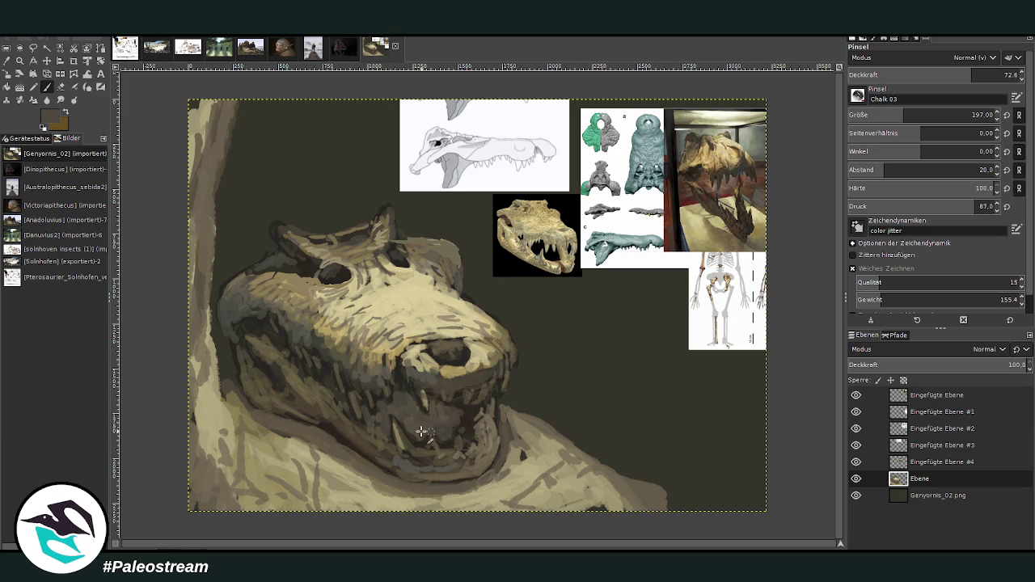
pyautogui.keyDown('ctrl'); pyautogui.click(757, 364); pyautogui.keyUp('ctrl')
pyautogui.moveTo(420, 422)
pyautogui.mouseDown()
pyautogui.moveTo(404, 414)
pyautogui.moveTo(441, 411)
pyautogui.moveTo(468, 433)
pyautogui.mouseUp()
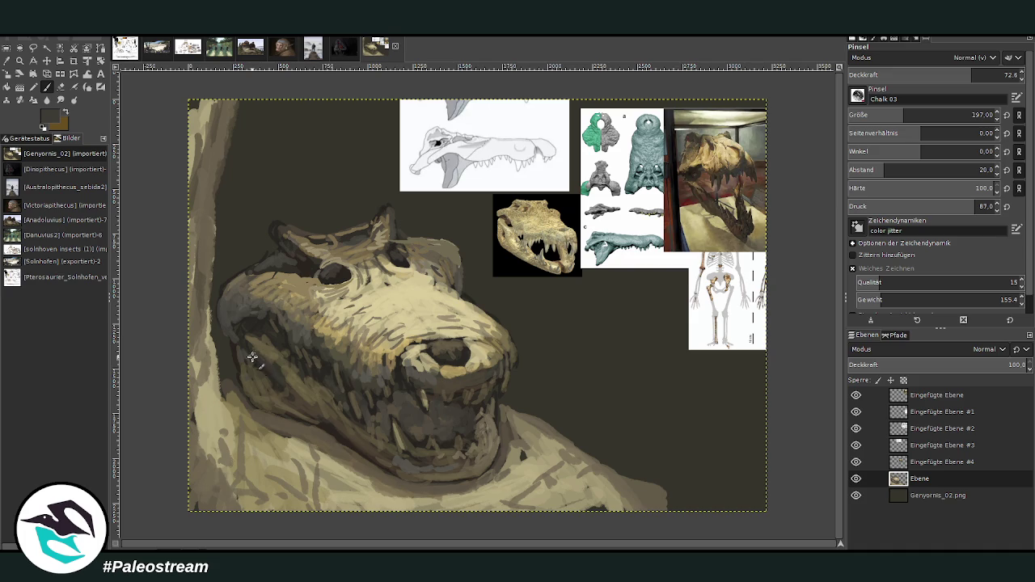
# Darken the head's left edge and widen the collar edge with light tan strokes
pyautogui.moveTo(221, 361)
pyautogui.mouseDown()
pyautogui.moveTo(231, 396)
pyautogui.moveTo(211, 309)
pyautogui.mouseUp()
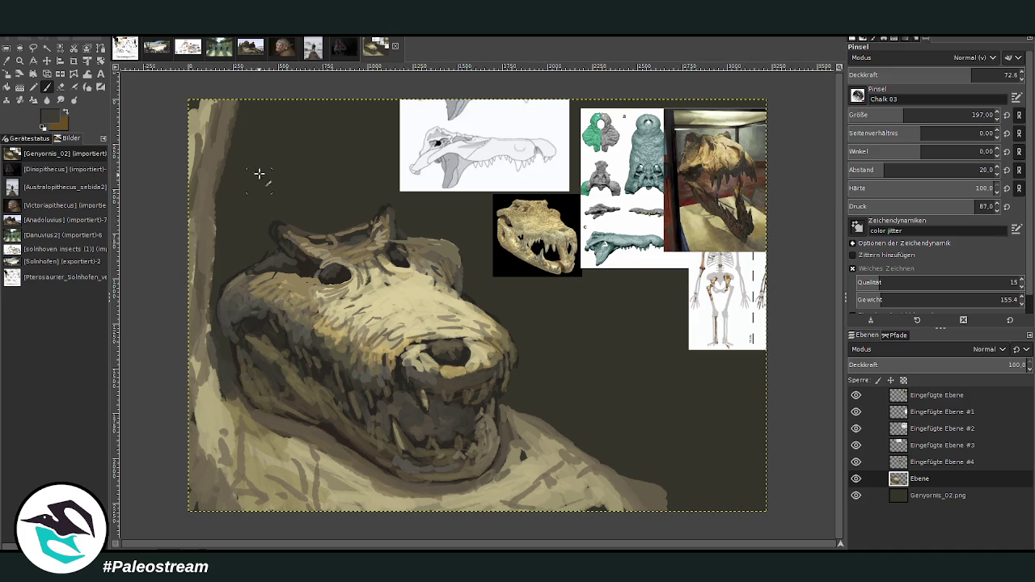
pyautogui.keyDown('ctrl'); pyautogui.click(248, 412); pyautogui.keyUp('ctrl')
pyautogui.moveTo(213, 377)
pyautogui.mouseDown()
pyautogui.moveTo(227, 398)
pyautogui.moveTo(208, 324)
pyautogui.moveTo(231, 377)
pyautogui.moveTo(211, 279)
pyautogui.mouseUp()
pyautogui.keyDown('ctrl'); pyautogui.click(275, 418); pyautogui.keyUp('ctrl')
pyautogui.keyDown('ctrl'); pyautogui.click(536, 445); pyautogui.keyUp('ctrl')
pyautogui.moveTo(508, 403)
pyautogui.mouseDown()
pyautogui.moveTo(526, 416)
pyautogui.moveTo(557, 414)
pyautogui.moveTo(579, 453)
pyautogui.moveTo(549, 477)
pyautogui.moveTo(404, 509)
pyautogui.moveTo(267, 506)
pyautogui.moveTo(229, 475)
pyautogui.mouseUp()
pyautogui.keyDown('ctrl'); pyautogui.click(730, 297); pyautogui.keyUp('ctrl')
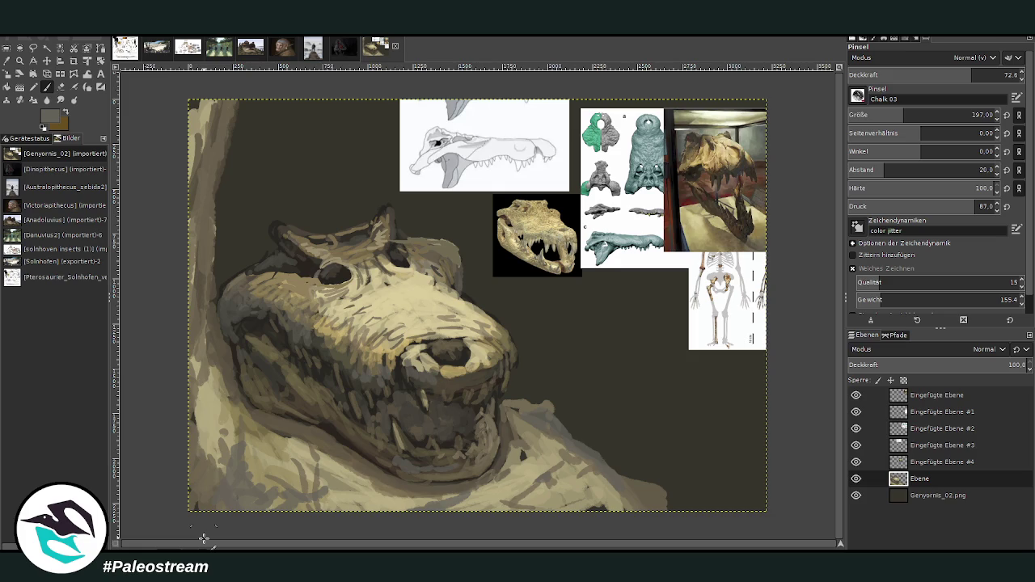
# Move the T-rex photo to bottom centre and hide the other reference layers
pyautogui.press('m')
pyautogui.moveTo(701, 197)
pyautogui.mouseDown()
pyautogui.moveTo(563, 317)
pyautogui.moveTo(440, 458)
pyautogui.mouseUp()
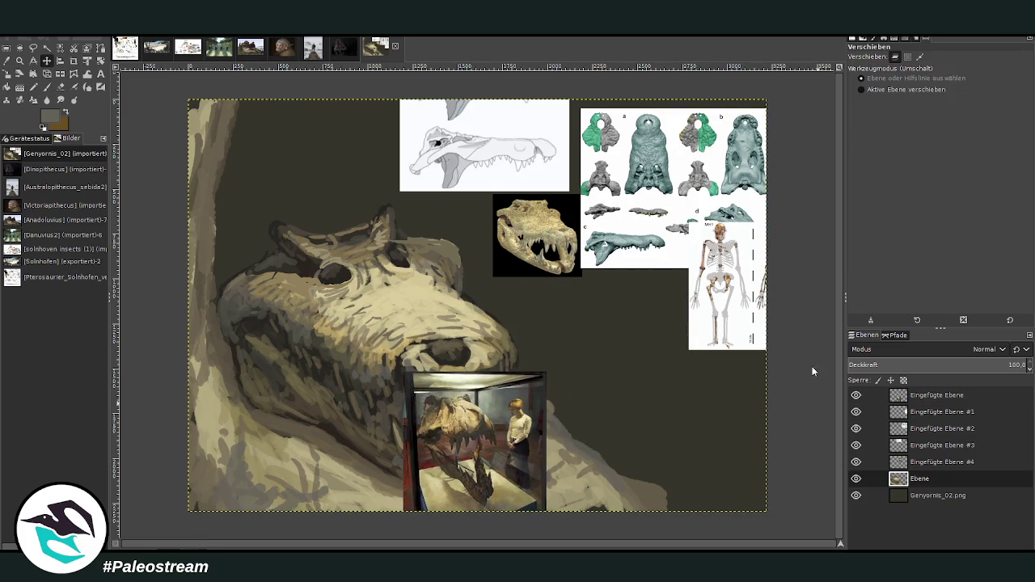
pyautogui.click(856, 462)
pyautogui.click(856, 445)
pyautogui.click(856, 427)
pyautogui.click(856, 412)
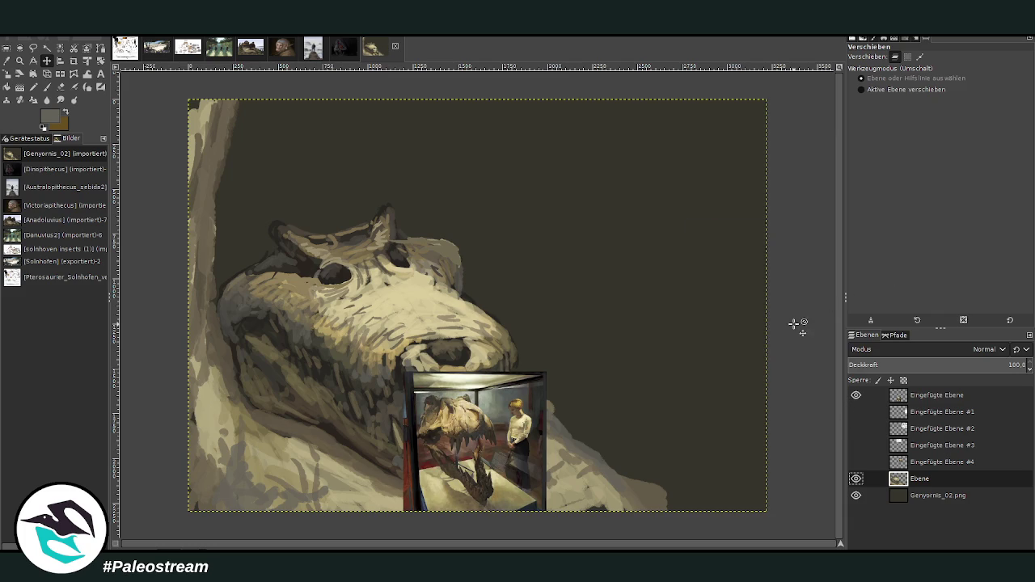
# Show the skeleton reference at top right, then set a near-black brush at size 116
pyautogui.click(857, 413)
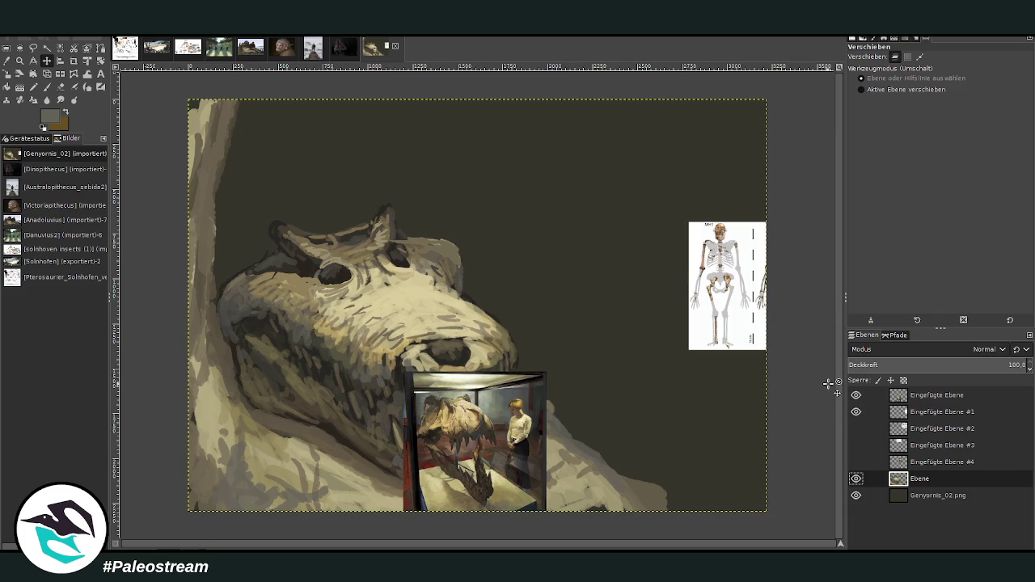
pyautogui.moveTo(747, 248)
pyautogui.mouseDown()
pyautogui.moveTo(737, 145)
pyautogui.moveTo(751, 129)
pyautogui.mouseUp()
pyautogui.click(47, 87)
pyautogui.keyDown('ctrl'); pyautogui.click(753, 308); pyautogui.keyUp('ctrl')
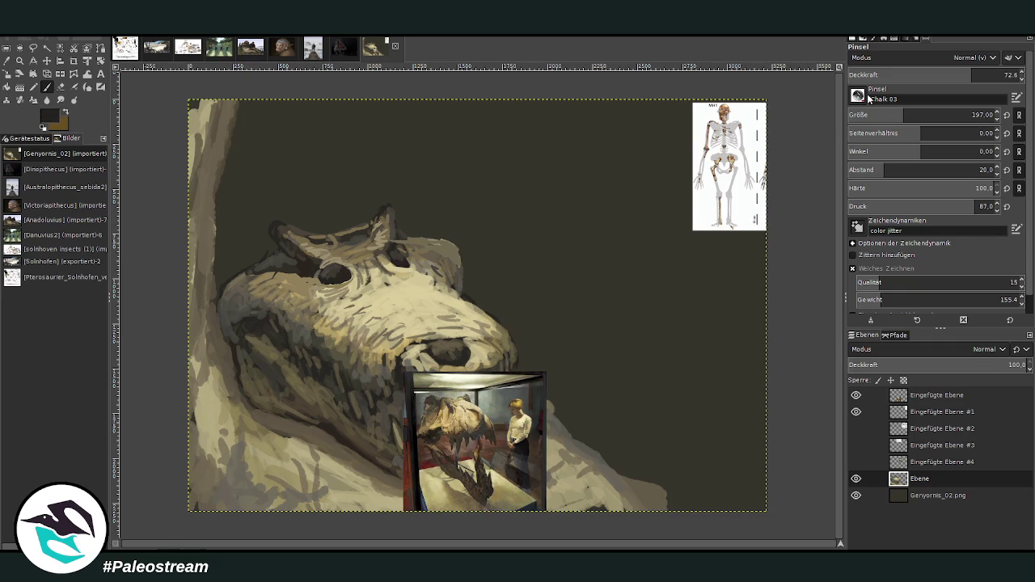
pyautogui.moveTo(904, 114); pyautogui.dragTo(890, 115)
# At brush opacity 46.4, sketch the figure's dark head, shoulders, body and lower legs
pyautogui.moveTo(971, 74); pyautogui.dragTo(1010, 74)
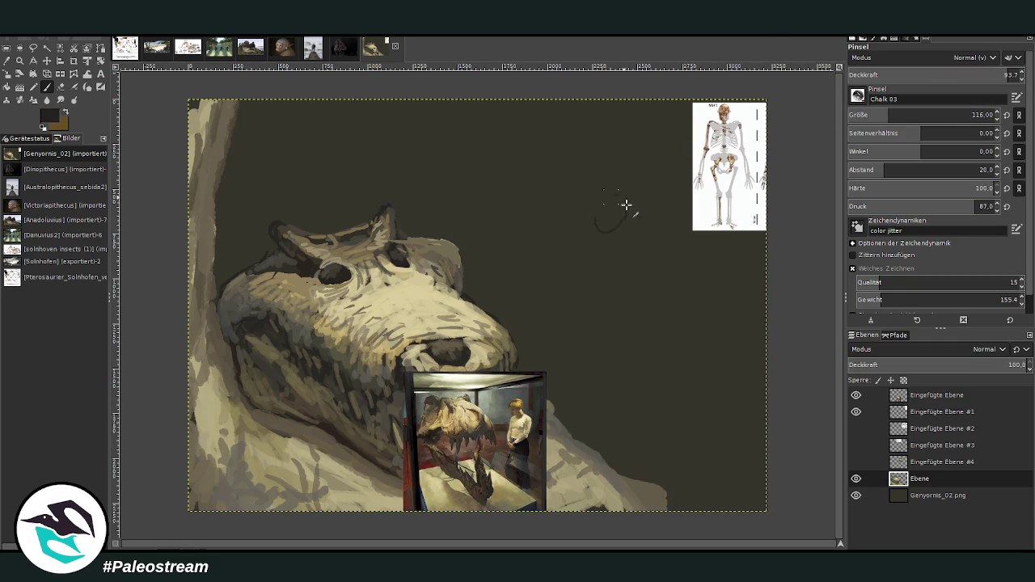
pyautogui.write('46.4')
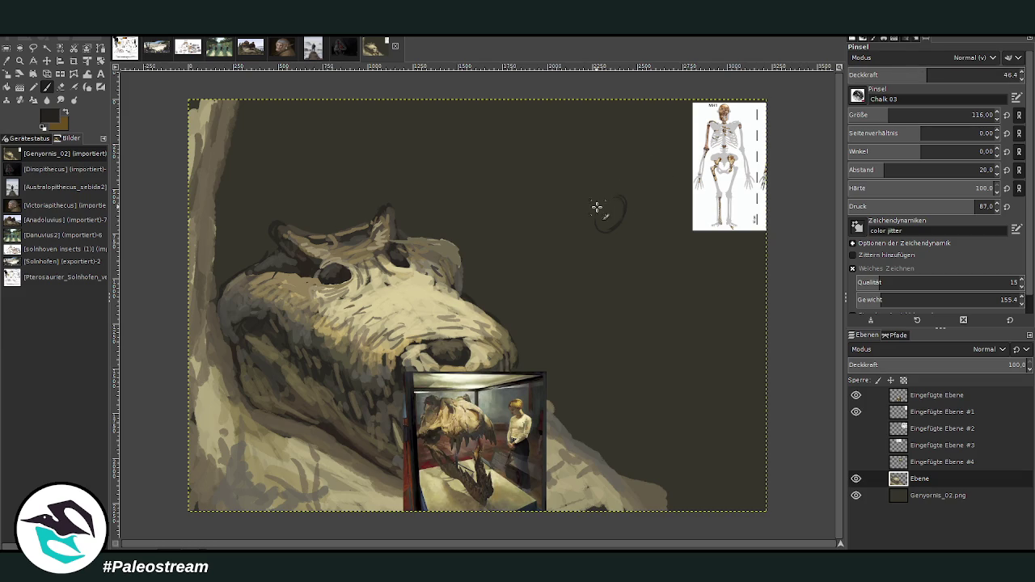
pyautogui.moveTo(593, 229)
pyautogui.mouseDown()
pyautogui.moveTo(615, 240)
pyautogui.moveTo(605, 205)
pyautogui.moveTo(607, 224)
pyautogui.moveTo(598, 207)
pyautogui.moveTo(631, 230)
pyautogui.mouseUp()
pyautogui.moveTo(603, 251)
pyautogui.mouseDown()
pyautogui.moveTo(622, 292)
pyautogui.moveTo(652, 296)
pyautogui.moveTo(660, 239)
pyautogui.mouseUp()
pyautogui.moveTo(631, 306)
pyautogui.mouseDown()
pyautogui.moveTo(628, 323)
pyautogui.moveTo(655, 329)
pyautogui.moveTo(649, 362)
pyautogui.moveTo(605, 397)
pyautogui.mouseUp()
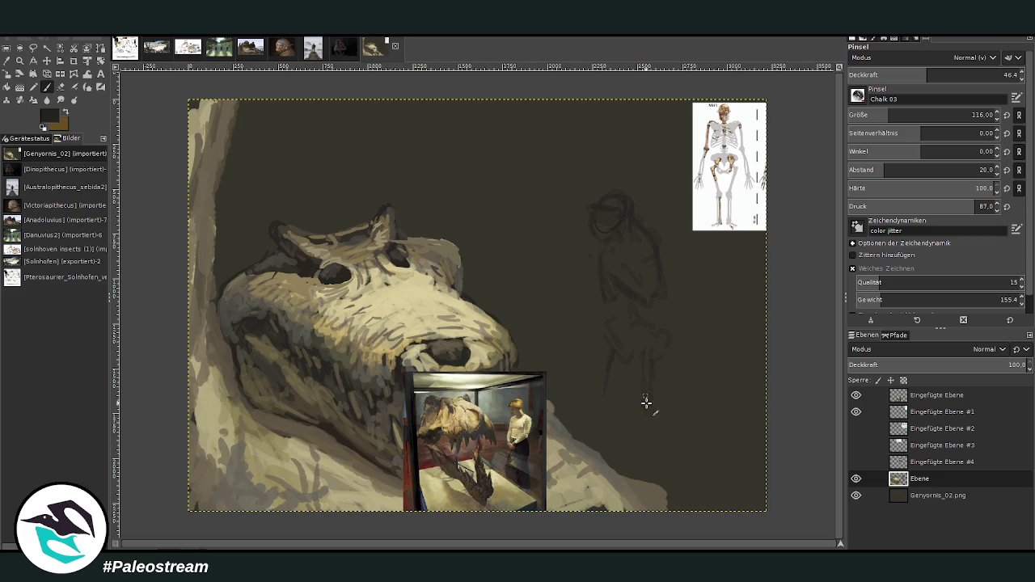
pyautogui.moveTo(607, 364); pyautogui.dragTo(589, 410)
pyautogui.moveTo(656, 467); pyautogui.dragTo(661, 484)
# At opacity 71.0, add faint dark strokes along the figure's side and lower leg
pyautogui.click(969, 74)
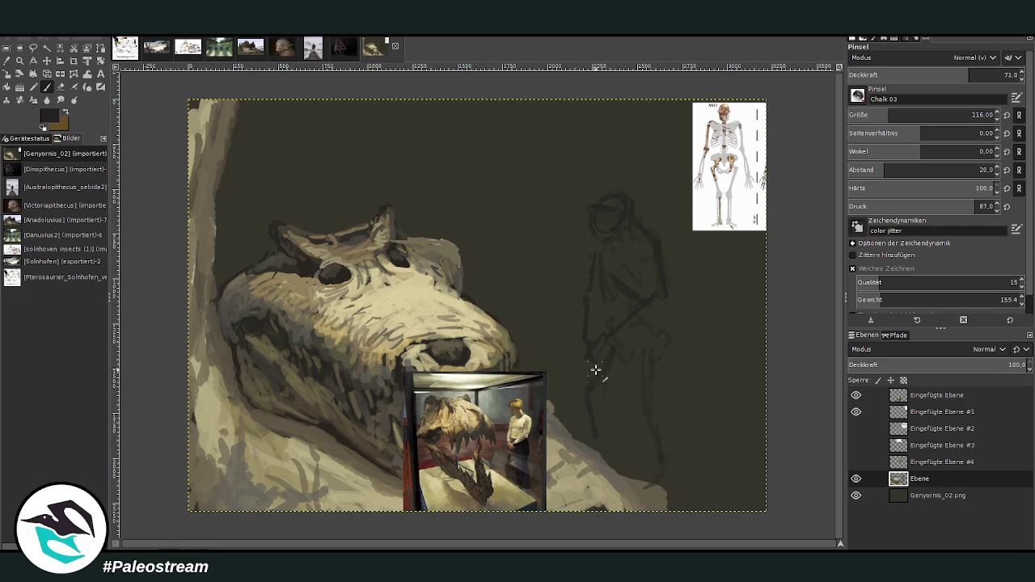
pyautogui.moveTo(577, 363); pyautogui.dragTo(583, 332)
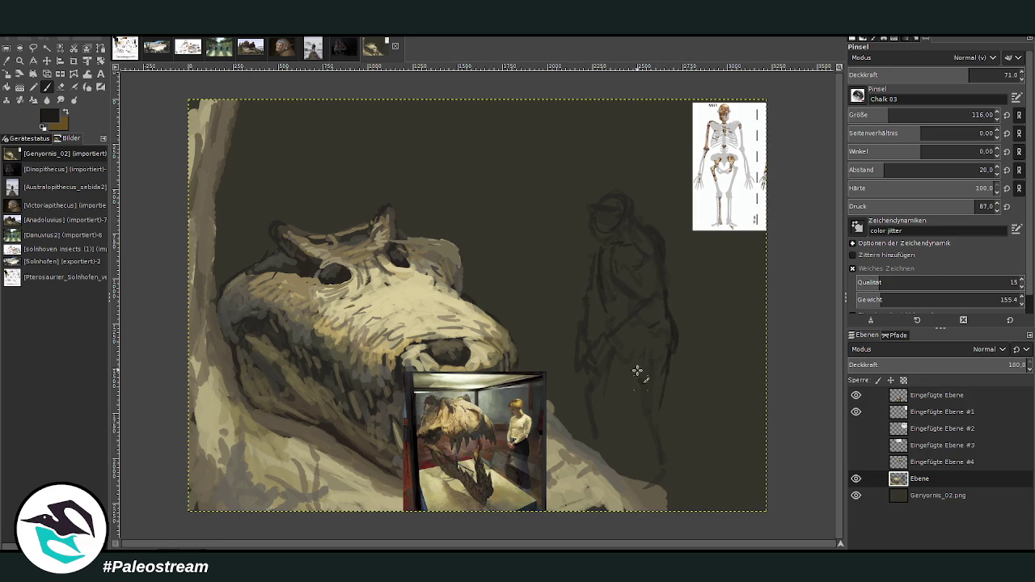
pyautogui.moveTo(631, 347); pyautogui.dragTo(647, 411)
pyautogui.moveTo(639, 398); pyautogui.dragTo(635, 364)
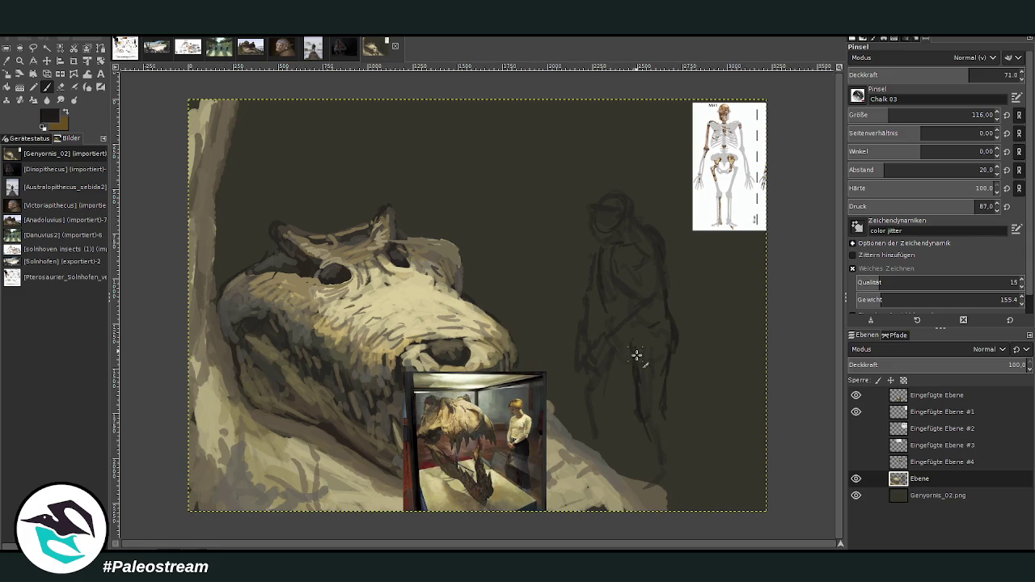
pyautogui.moveTo(663, 406)
pyautogui.mouseDown()
pyautogui.moveTo(658, 461)
pyautogui.moveTo(661, 449)
pyautogui.moveTo(675, 474)
pyautogui.moveTo(634, 483)
pyautogui.mouseUp()
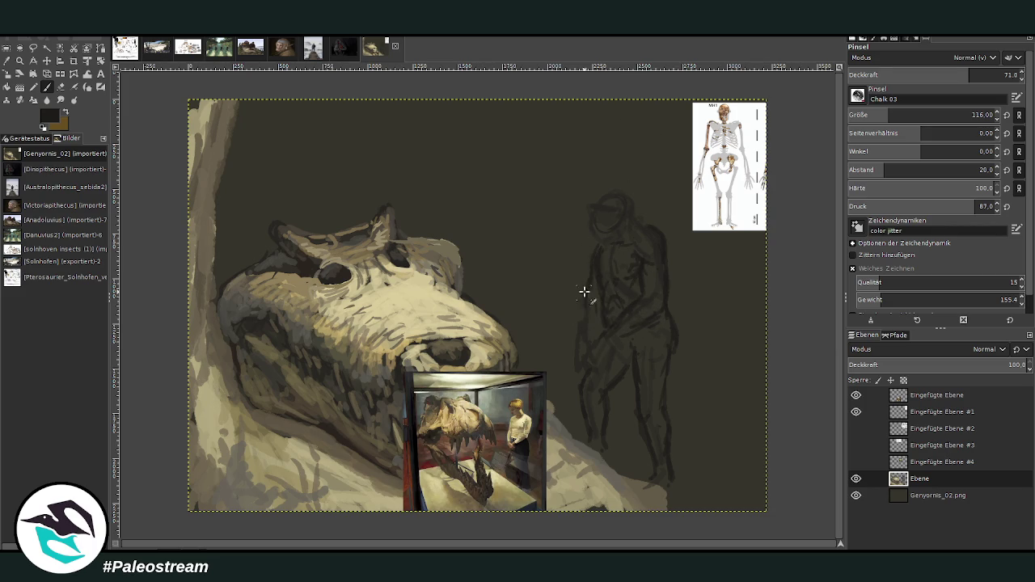
# Move the T-rex photo up toward centre and the skeleton down the right edge
pyautogui.click(46, 61)
pyautogui.moveTo(491, 407); pyautogui.dragTo(499, 242)
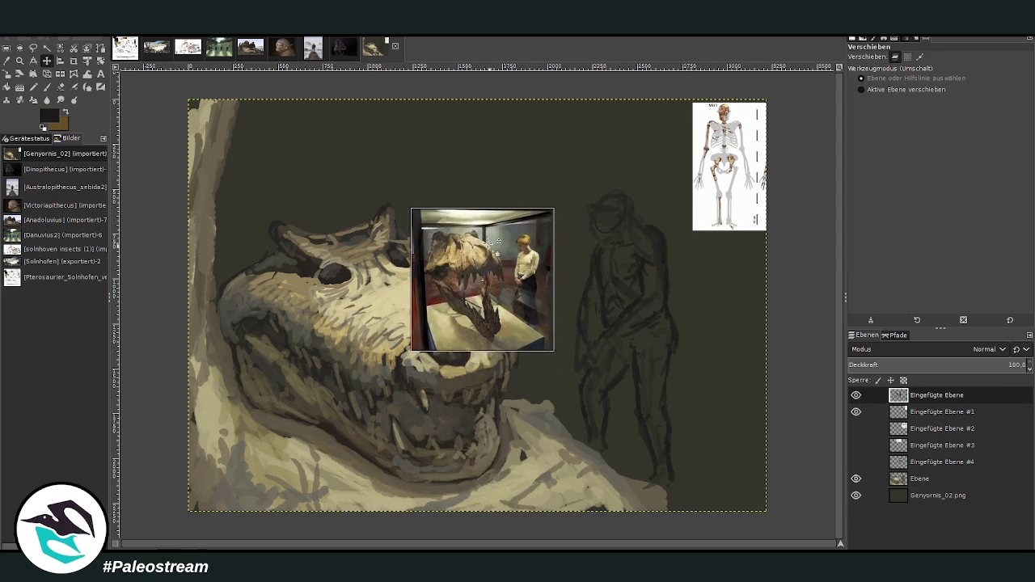
pyautogui.moveTo(701, 178); pyautogui.dragTo(710, 262)
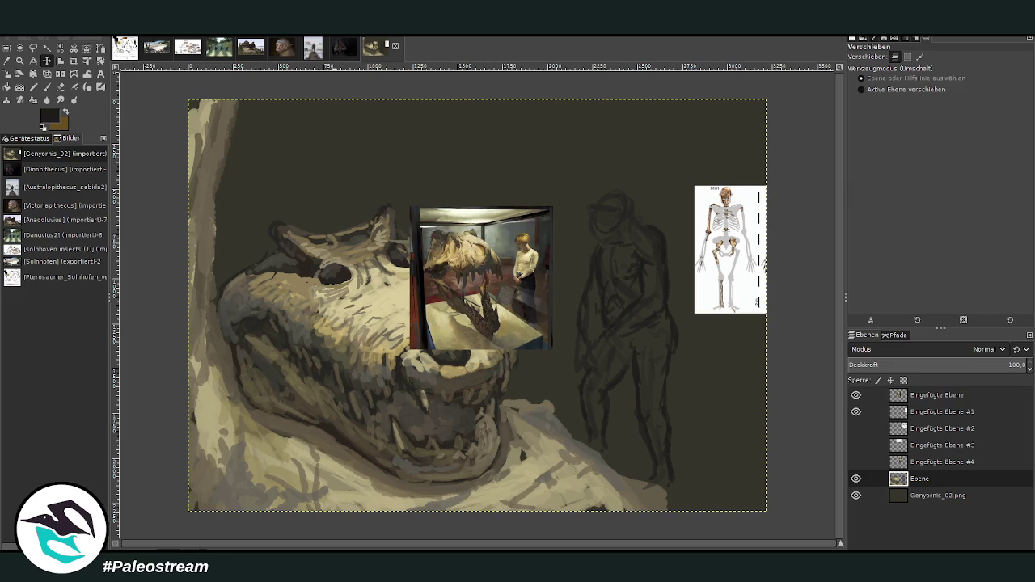
# Paste the hominid skull photo, place it upper right and scale it to 413 × 460 px
pyautogui.press('p')
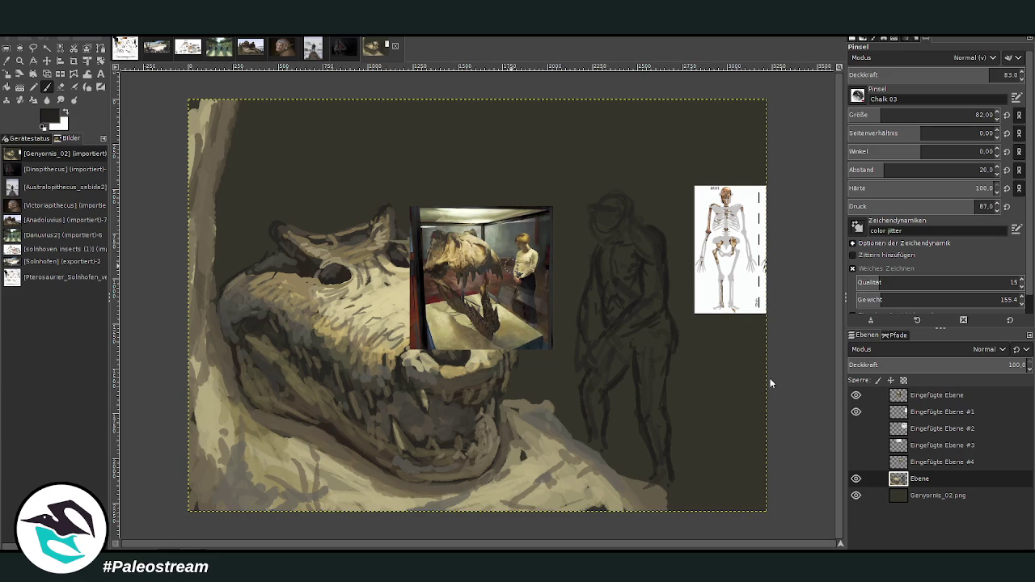
pyautogui.hotkey('ctrl', 'v')
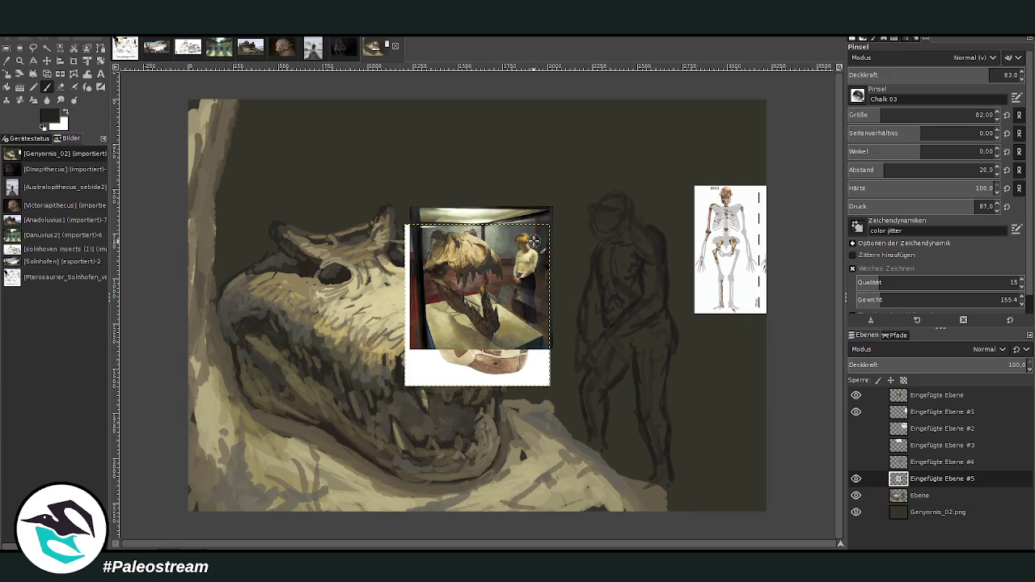
pyautogui.click(47, 61)
pyautogui.moveTo(462, 372); pyautogui.dragTo(645, 258)
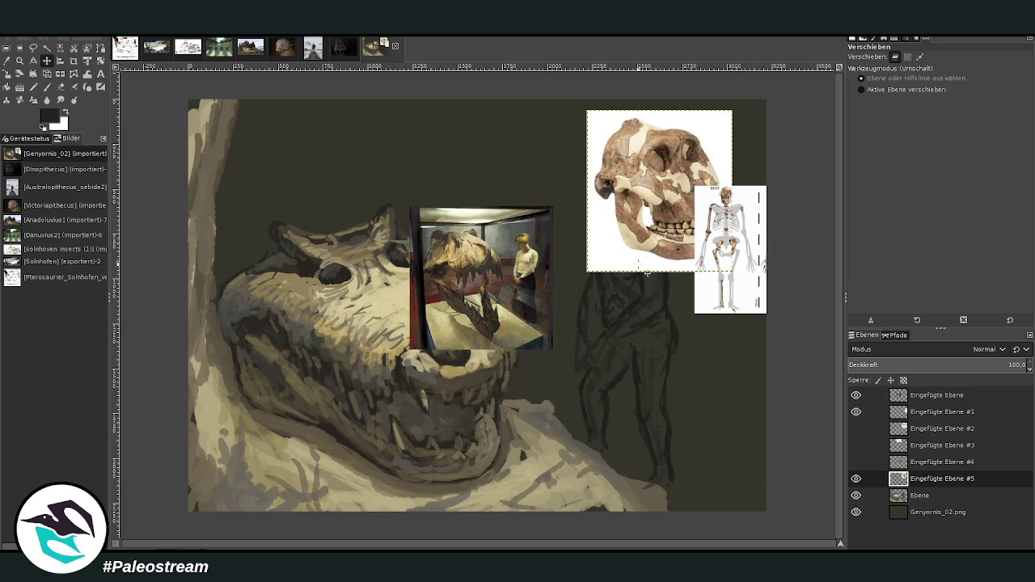
pyautogui.click(6, 74)
pyautogui.click(659, 212)
pyautogui.moveTo(673, 174)
pyautogui.mouseDown()
pyautogui.moveTo(614, 228)
pyautogui.moveTo(522, 150)
pyautogui.moveTo(679, 158)
pyautogui.mouseUp()
pyautogui.click(797, 149)
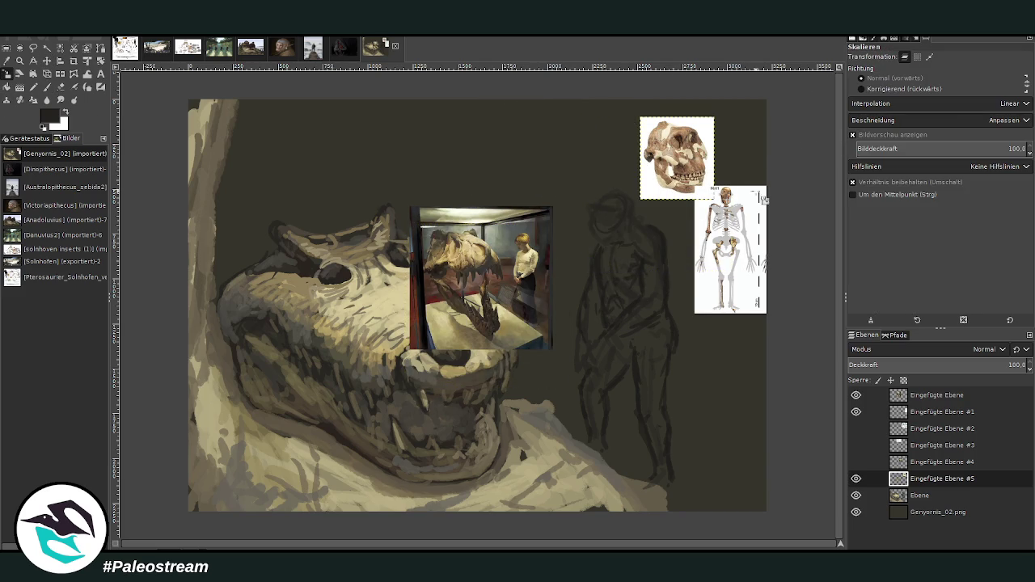
# Nudge the skeleton down, raise the T-rex photo, zoom in, and activate the Ebene layer
pyautogui.press('m')
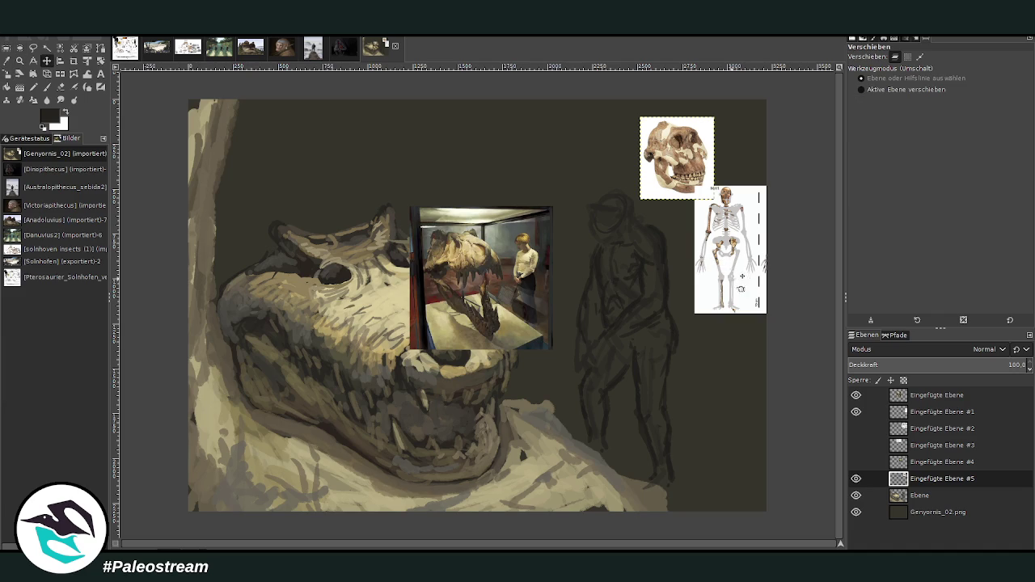
pyautogui.moveTo(702, 266); pyautogui.dragTo(689, 295)
pyautogui.moveTo(686, 183); pyautogui.dragTo(697, 185)
pyautogui.moveTo(490, 245)
pyautogui.mouseDown()
pyautogui.moveTo(523, 156)
pyautogui.moveTo(511, 151)
pyautogui.mouseUp()
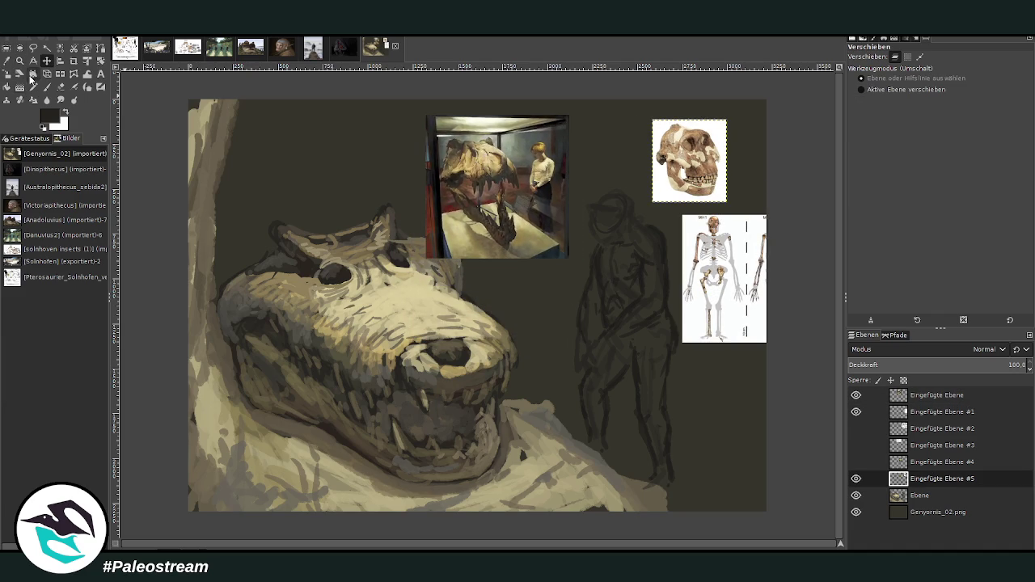
pyautogui.click(21, 61)
pyautogui.moveTo(416, 109); pyautogui.dragTo(760, 369)
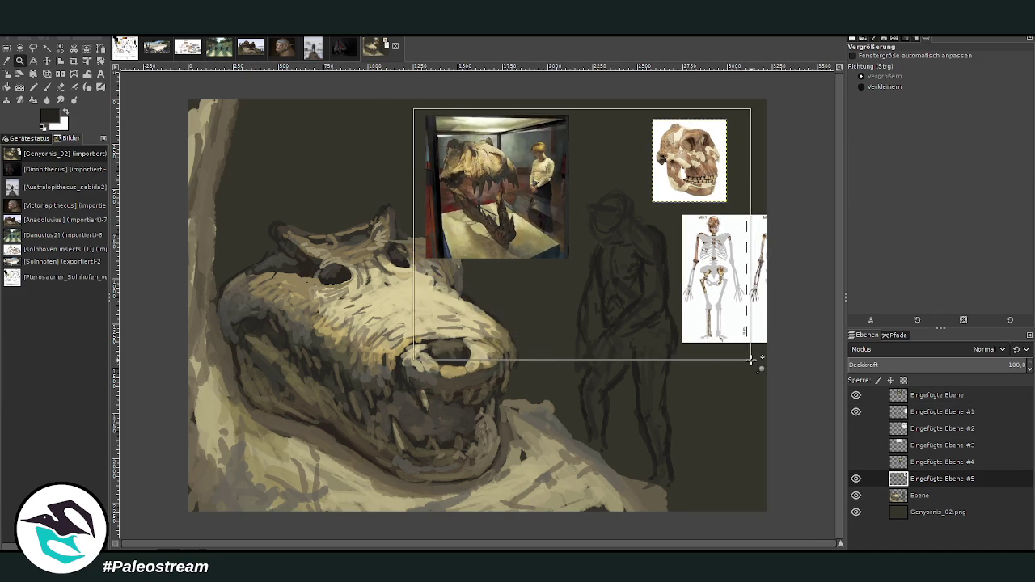
pyautogui.press('m')
pyautogui.click(929, 495)
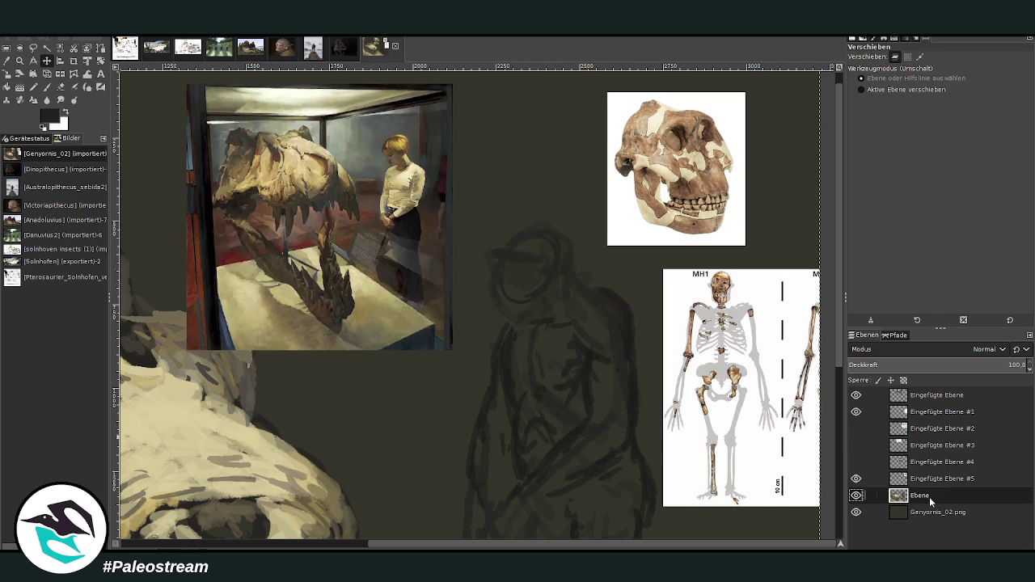
# Set the Paintbrush to size 56 and opacity 84.6 with a dark picked colour
pyautogui.click(46, 88)
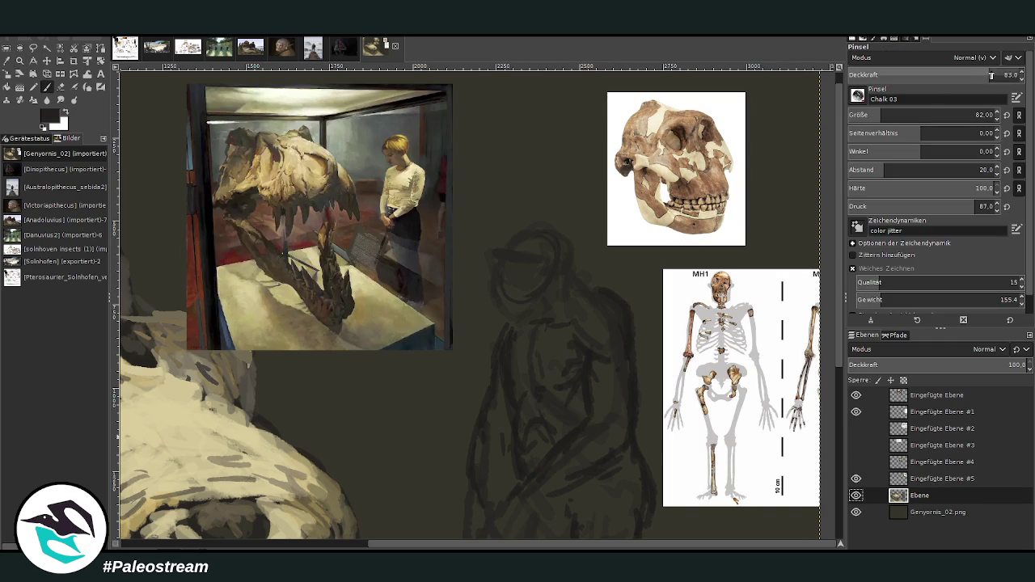
pyautogui.click(47, 99)
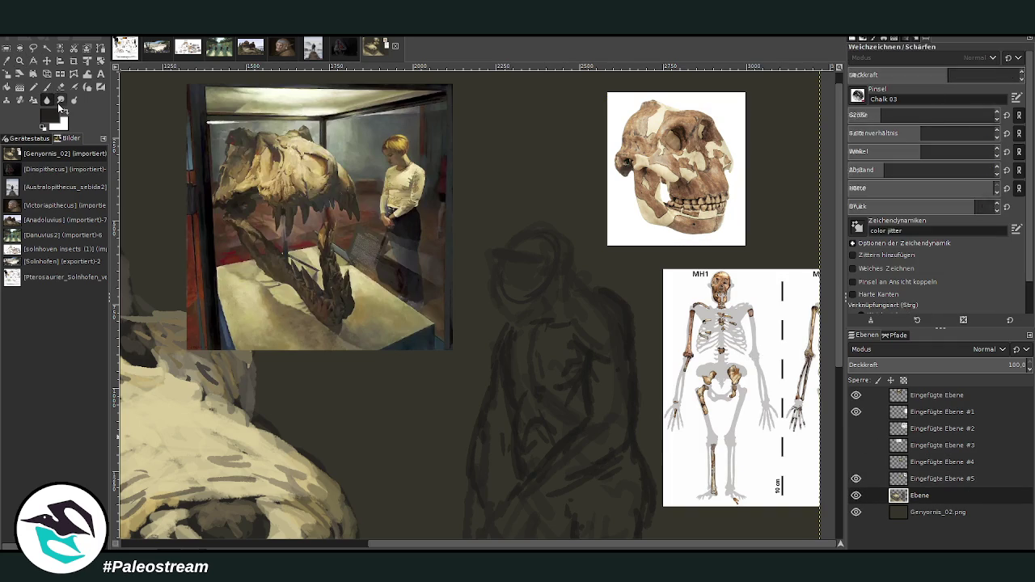
pyautogui.click(46, 87)
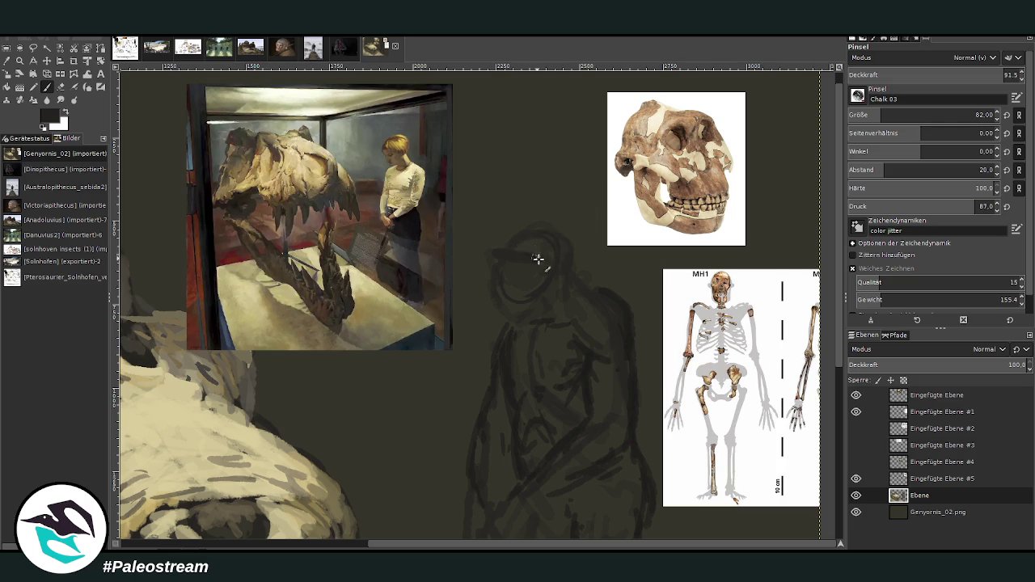
pyautogui.moveTo(930, 115); pyautogui.dragTo(906, 115)
pyautogui.moveTo(1016, 74); pyautogui.dragTo(1006, 74)
pyautogui.keyDown('ctrl'); pyautogui.click(790, 339); pyautogui.keyUp('ctrl')
# Paint dark chalk strokes over the figure's head, muzzle, jaw and right shoulder
pyautogui.moveTo(494, 277)
pyautogui.mouseDown()
pyautogui.moveTo(492, 297)
pyautogui.moveTo(527, 273)
pyautogui.moveTo(536, 289)
pyautogui.moveTo(519, 293)
pyautogui.moveTo(488, 275)
pyautogui.moveTo(486, 251)
pyautogui.mouseUp()
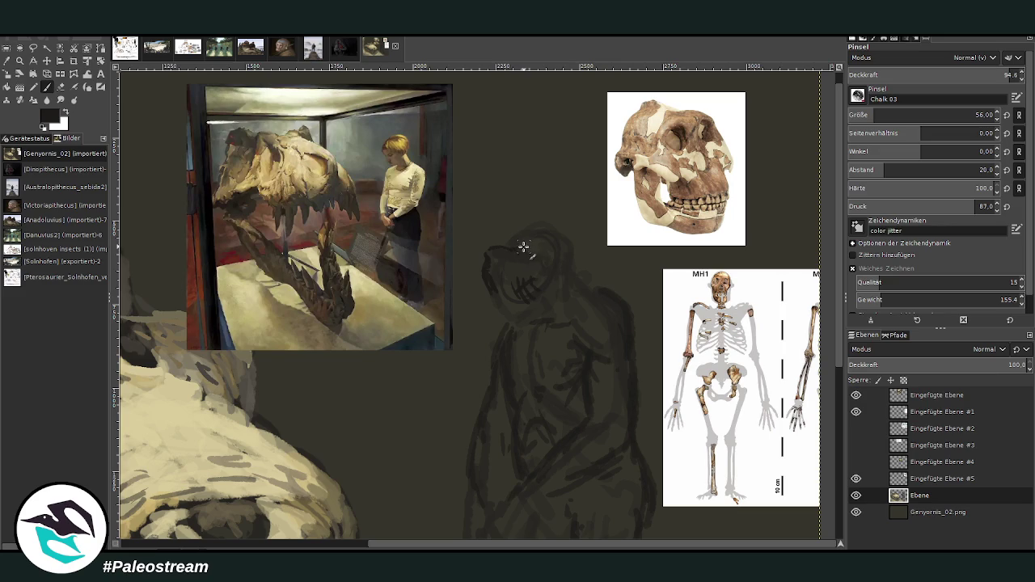
pyautogui.moveTo(517, 232); pyautogui.dragTo(558, 224)
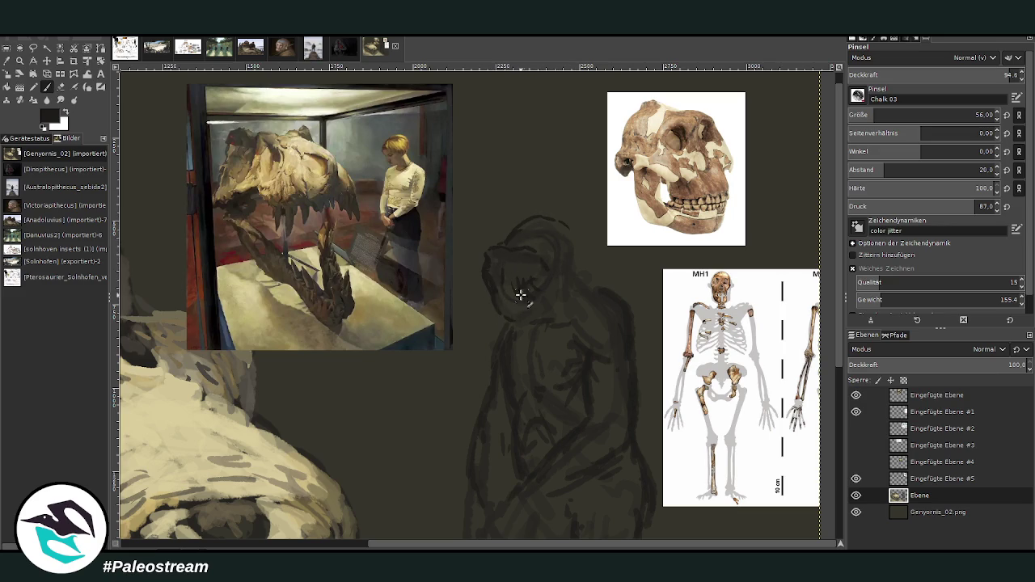
pyautogui.moveTo(508, 324); pyautogui.dragTo(550, 300)
pyautogui.moveTo(552, 285)
pyautogui.mouseDown()
pyautogui.moveTo(559, 254)
pyautogui.moveTo(573, 273)
pyautogui.mouseUp()
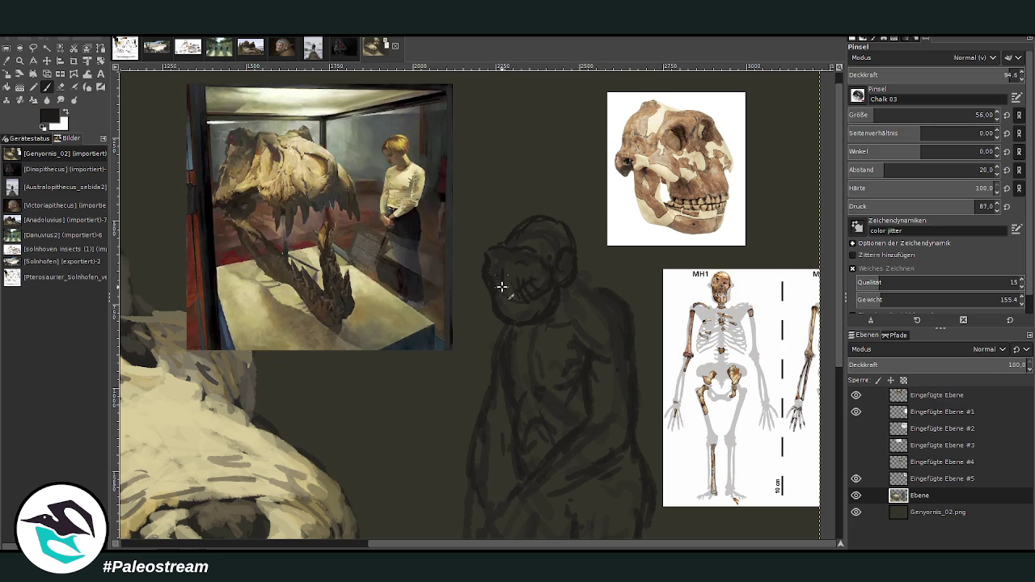
pyautogui.moveTo(508, 282)
pyautogui.mouseDown()
pyautogui.moveTo(504, 296)
pyautogui.moveTo(499, 279)
pyautogui.moveTo(511, 311)
pyautogui.moveTo(527, 313)
pyautogui.mouseUp()
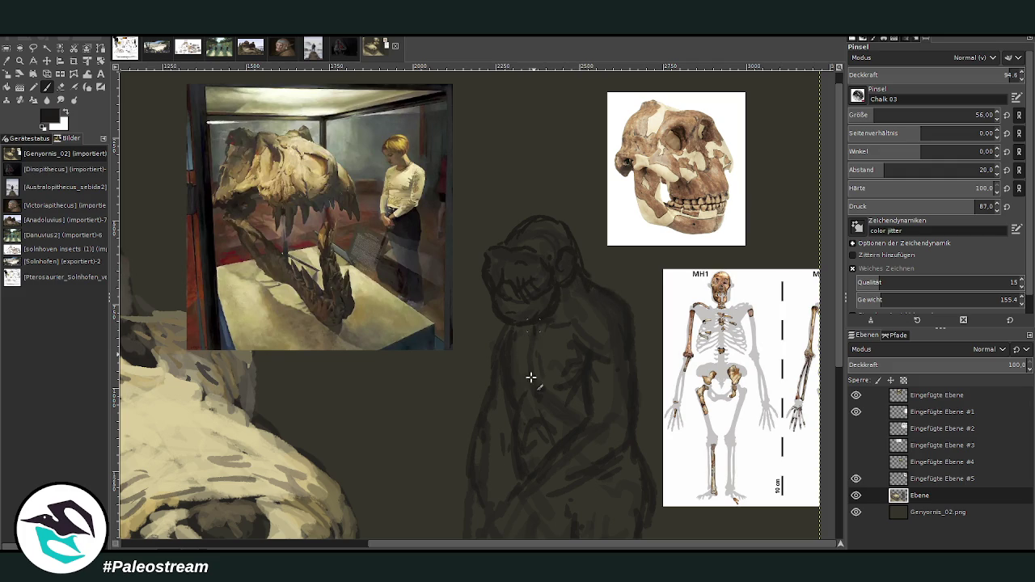
pyautogui.moveTo(591, 281); pyautogui.dragTo(633, 326)
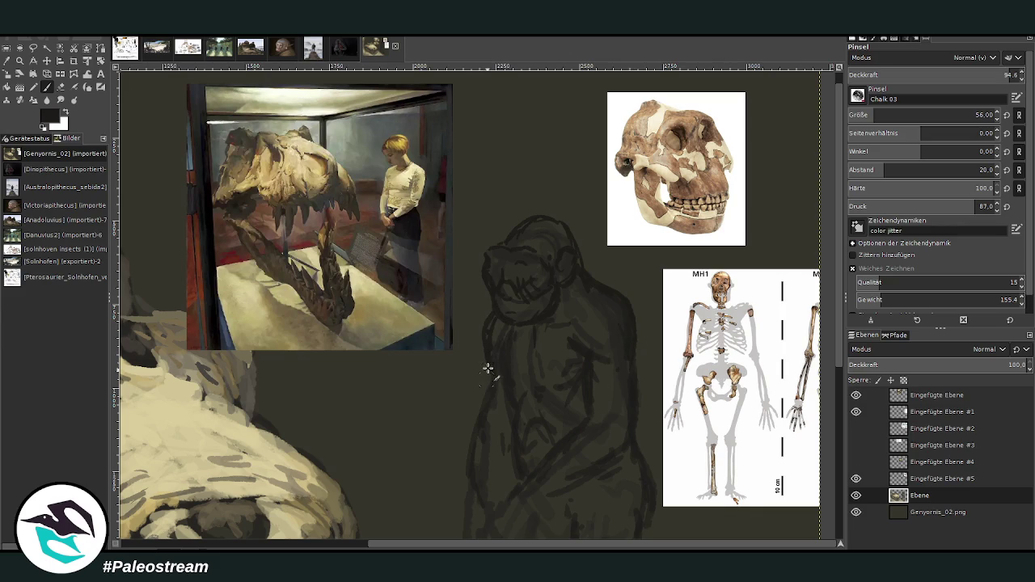
pyautogui.click(85, 74)
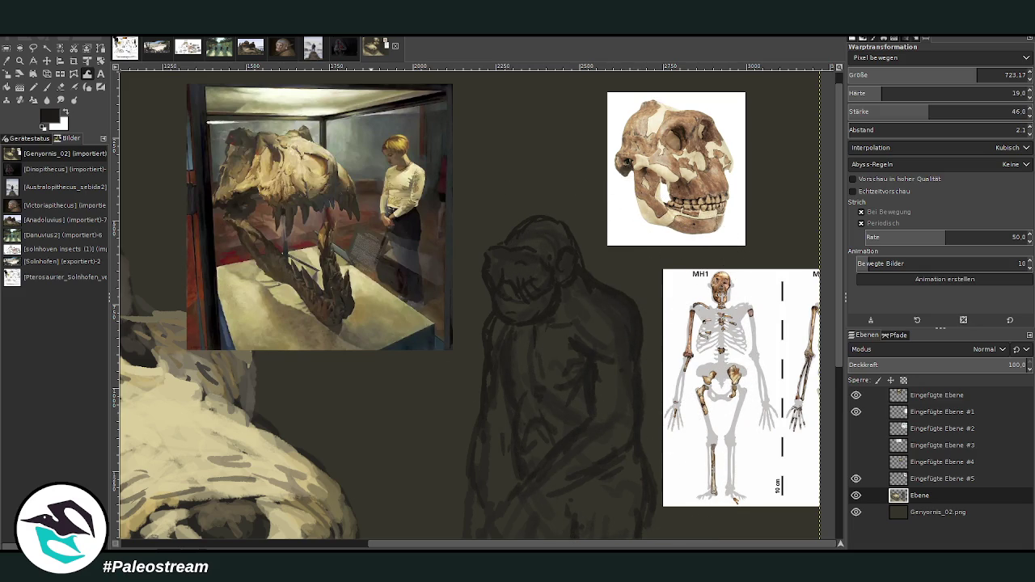
pyautogui.click(46, 87)
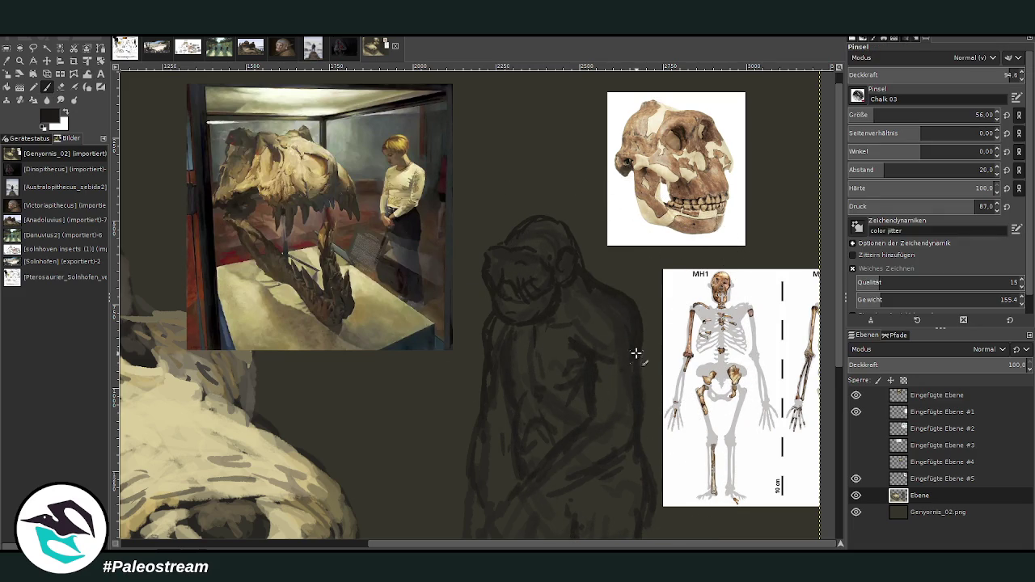
pyautogui.scroll(-1, 784, 224)
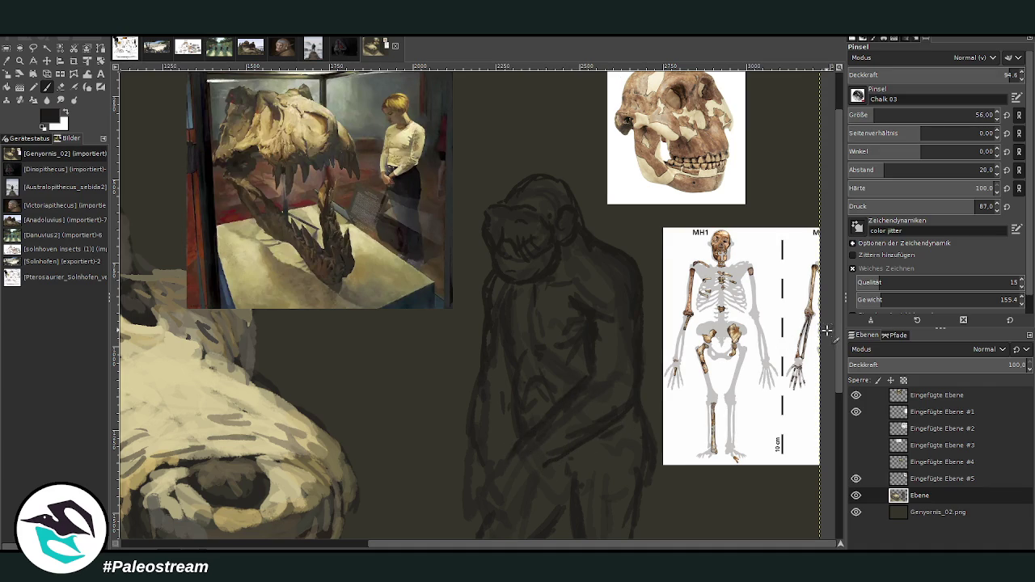
# Paint dark Chalk 03 strokes over the figure's knee, hand, left forearm and right hip
pyautogui.scroll(-1, 775, 236)
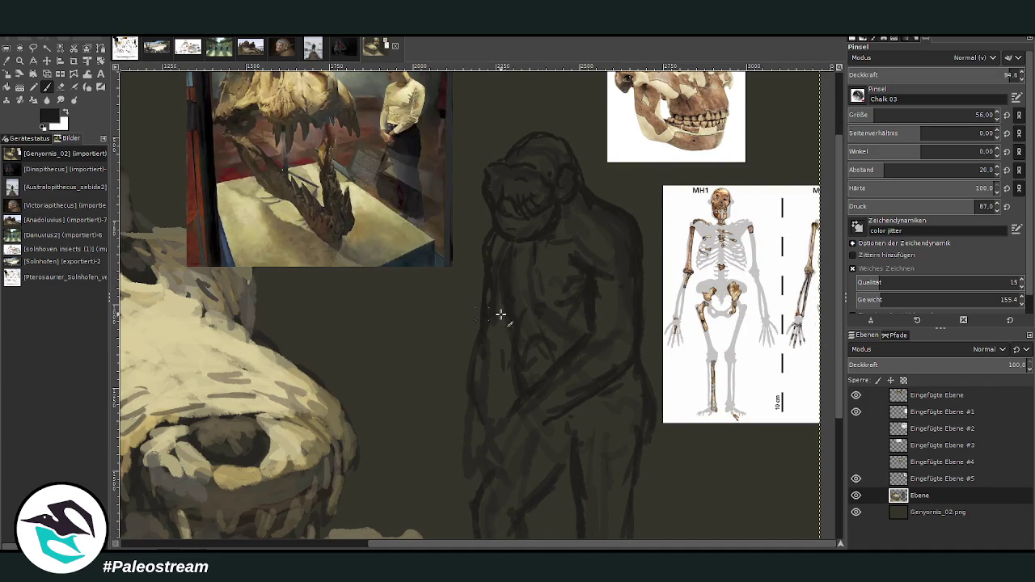
pyautogui.moveTo(495, 416)
pyautogui.mouseDown()
pyautogui.moveTo(523, 448)
pyautogui.moveTo(497, 434)
pyautogui.mouseUp()
pyautogui.moveTo(482, 398)
pyautogui.mouseDown()
pyautogui.moveTo(522, 425)
pyautogui.moveTo(502, 435)
pyautogui.moveTo(492, 415)
pyautogui.moveTo(518, 474)
pyautogui.moveTo(485, 446)
pyautogui.moveTo(512, 478)
pyautogui.moveTo(520, 472)
pyautogui.moveTo(501, 473)
pyautogui.moveTo(513, 462)
pyautogui.moveTo(497, 478)
pyautogui.moveTo(472, 439)
pyautogui.moveTo(469, 418)
pyautogui.moveTo(487, 402)
pyautogui.moveTo(499, 412)
pyautogui.mouseUp()
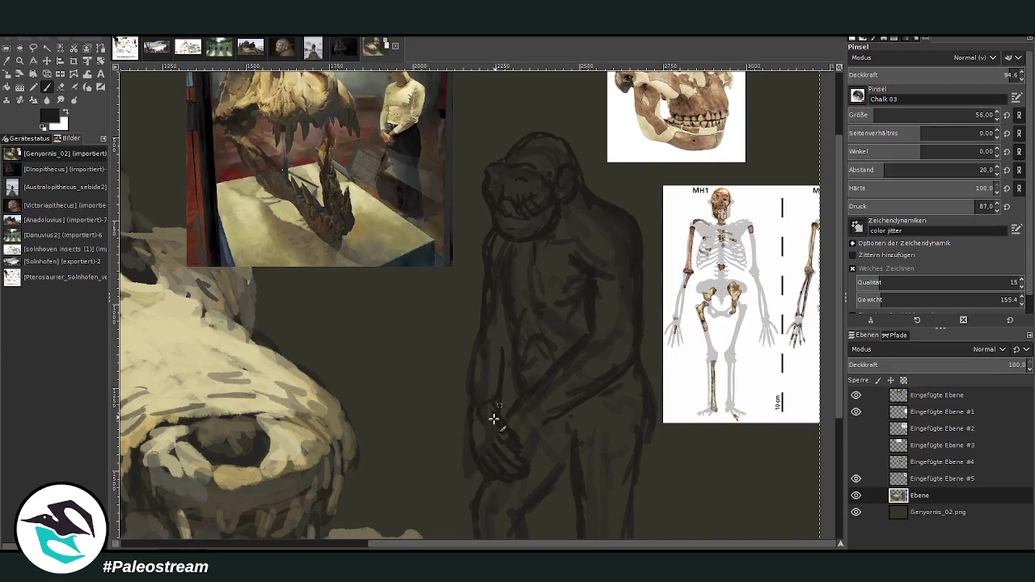
pyautogui.moveTo(513, 322)
pyautogui.mouseDown()
pyautogui.moveTo(469, 358)
pyautogui.moveTo(474, 428)
pyautogui.moveTo(482, 385)
pyautogui.moveTo(504, 363)
pyautogui.moveTo(488, 416)
pyautogui.moveTo(478, 302)
pyautogui.moveTo(487, 270)
pyautogui.mouseUp()
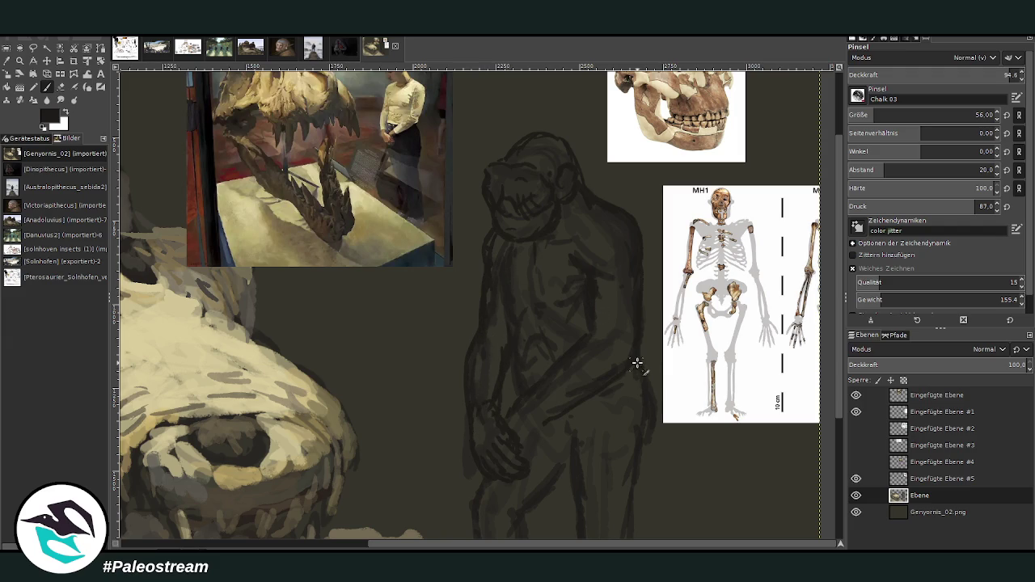
pyautogui.moveTo(563, 329)
pyautogui.mouseDown()
pyautogui.moveTo(640, 364)
pyautogui.moveTo(649, 432)
pyautogui.moveTo(629, 423)
pyautogui.moveTo(629, 388)
pyautogui.moveTo(624, 434)
pyautogui.moveTo(601, 467)
pyautogui.moveTo(643, 364)
pyautogui.moveTo(623, 432)
pyautogui.moveTo(584, 461)
pyautogui.moveTo(589, 388)
pyautogui.moveTo(597, 414)
pyautogui.mouseUp()
pyautogui.scroll(-5, 832, 357)
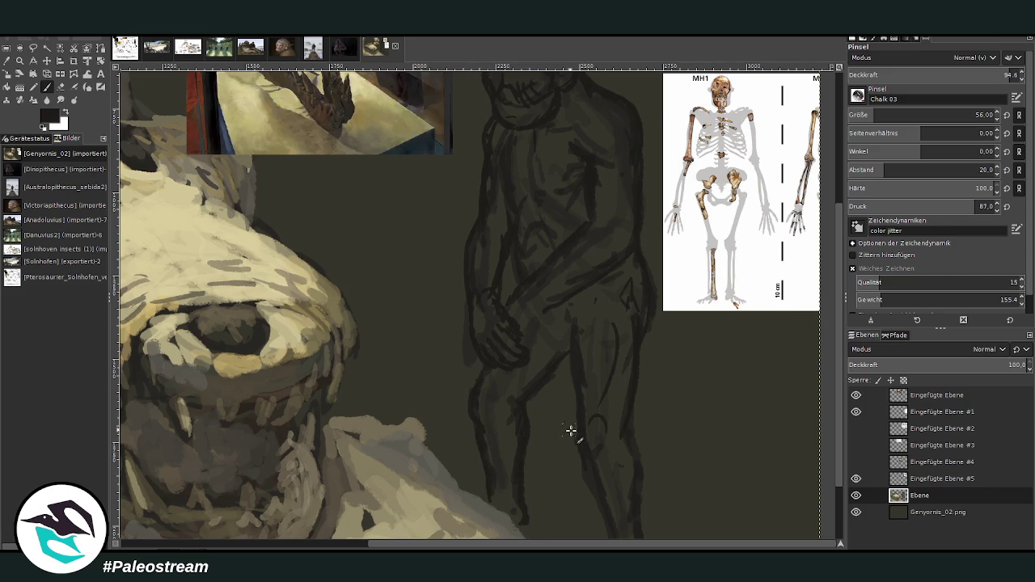
# Hatch dark strokes on the figure's lower leg, thigh and hip
pyautogui.scroll(-2, 771, 307)
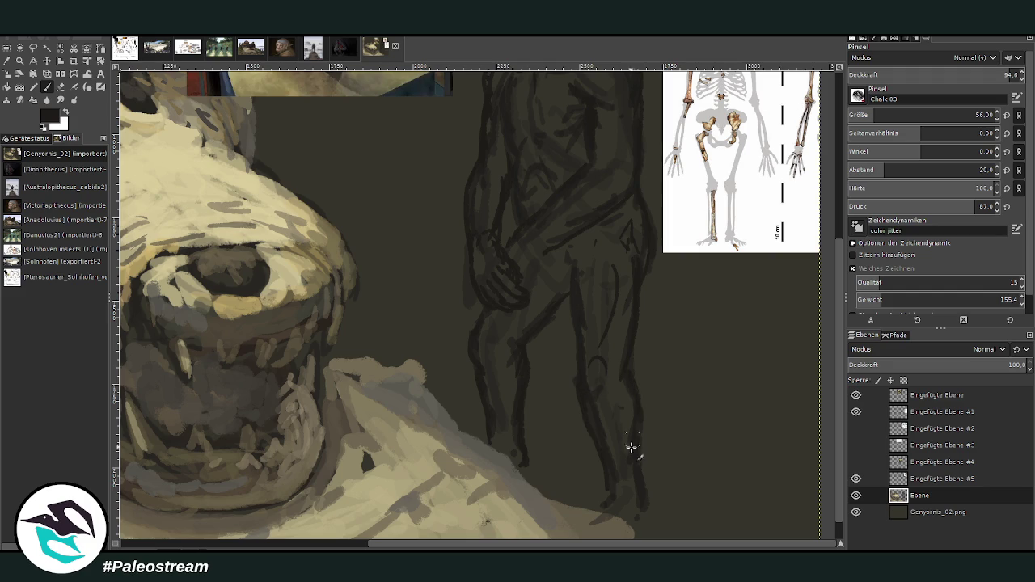
pyautogui.moveTo(632, 442); pyautogui.dragTo(624, 367)
pyautogui.moveTo(558, 282); pyautogui.dragTo(541, 246)
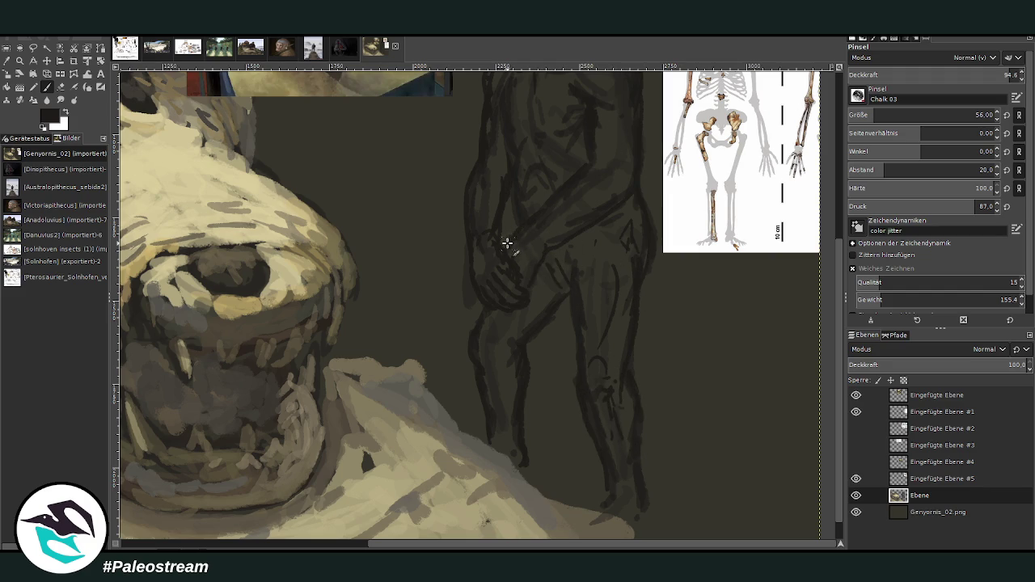
pyautogui.scroll(3, 841, 368)
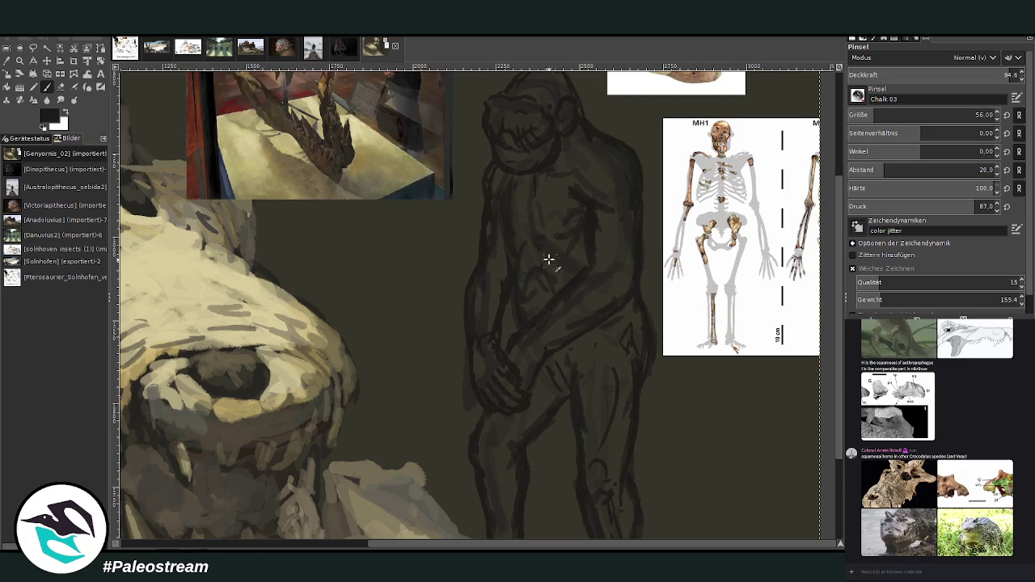
pyautogui.moveTo(611, 333); pyautogui.dragTo(594, 358)
# Darken both lower-leg and thigh outlines, then fit the whole image in the window
pyautogui.moveTo(638, 395); pyautogui.dragTo(626, 480)
pyautogui.moveTo(641, 427); pyautogui.dragTo(643, 385)
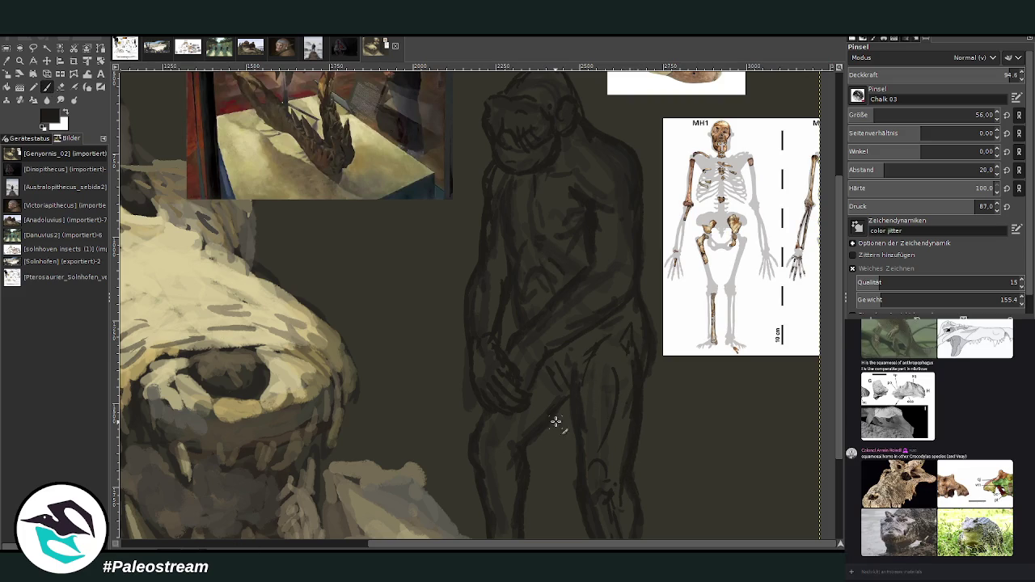
pyautogui.moveTo(469, 445); pyautogui.dragTo(481, 497)
pyautogui.moveTo(644, 380); pyautogui.dragTo(609, 433)
pyautogui.scroll(-3, 828, 414)
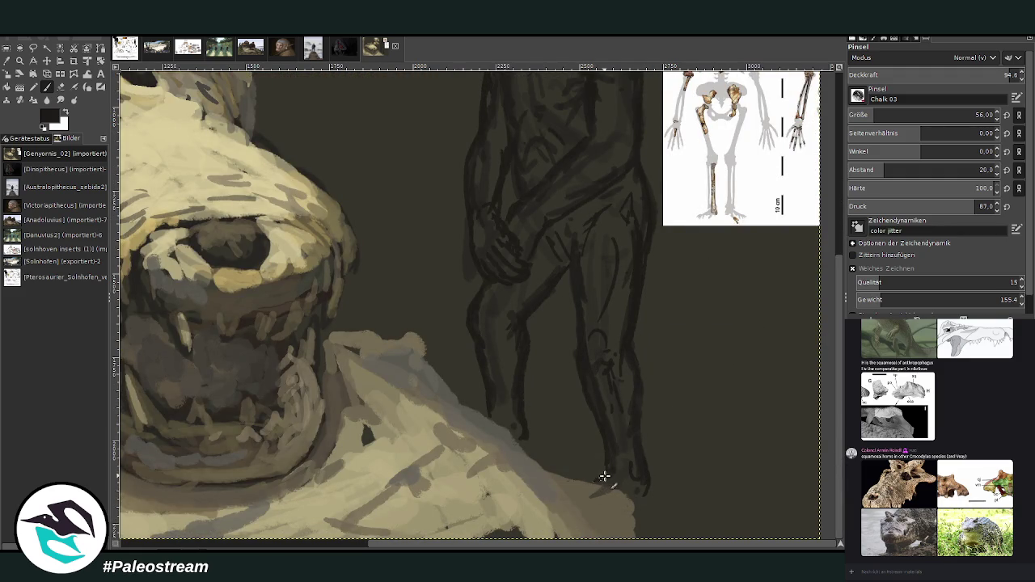
pyautogui.moveTo(603, 462); pyautogui.dragTo(598, 424)
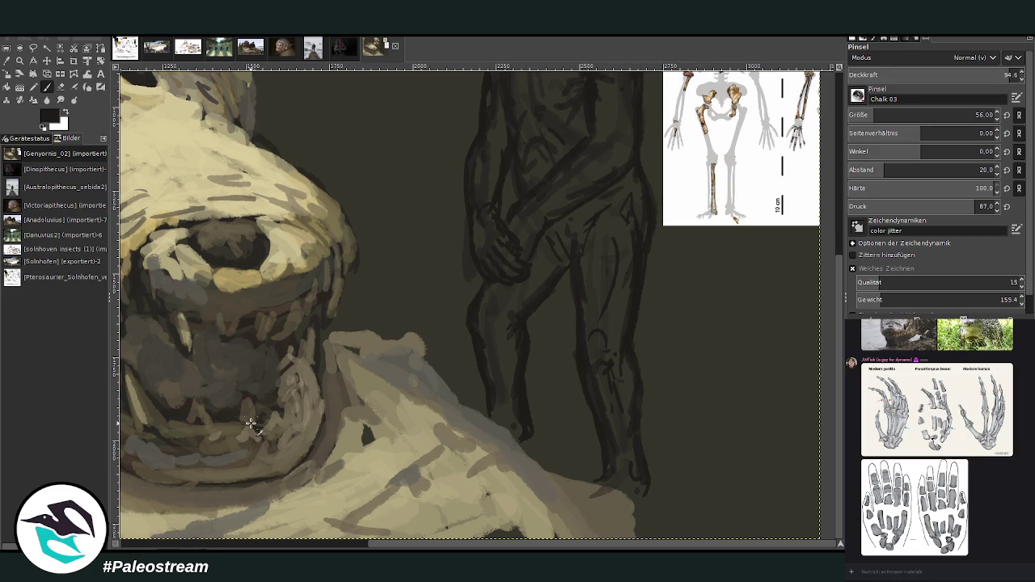
pyautogui.hotkey('shift', 'ctrl', 'j')
# Zoom in on the hominid, paint a chin line, then erase around its chin and mouth
pyautogui.press('z')
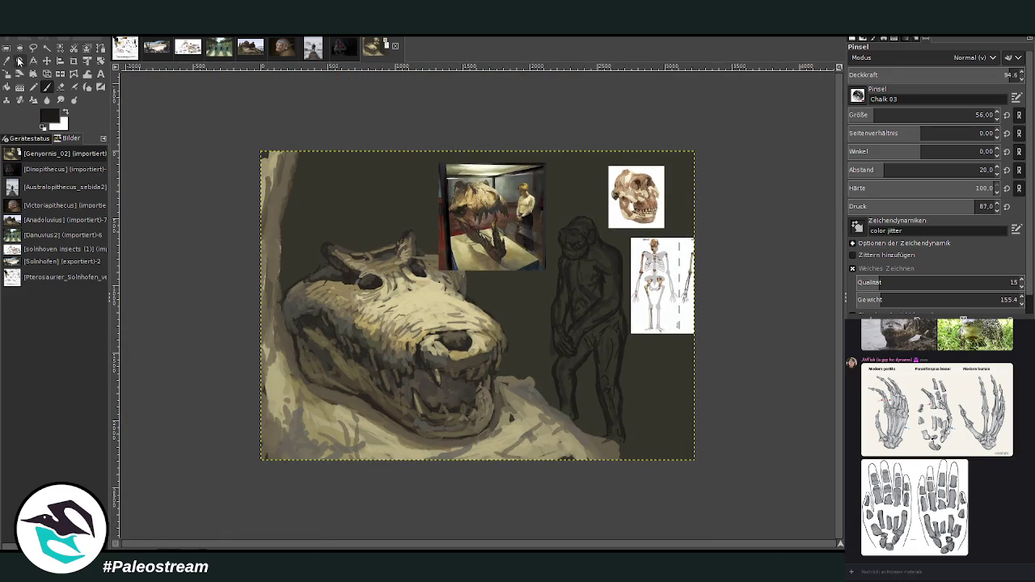
pyautogui.moveTo(496, 185); pyautogui.dragTo(633, 375)
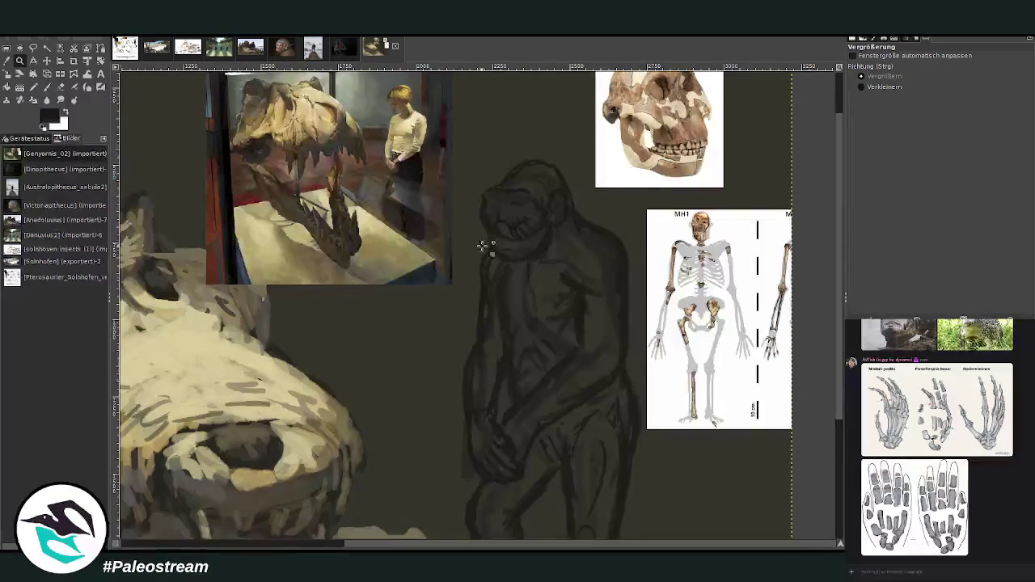
pyautogui.moveTo(384, 84); pyautogui.dragTo(754, 440)
pyautogui.press('p')
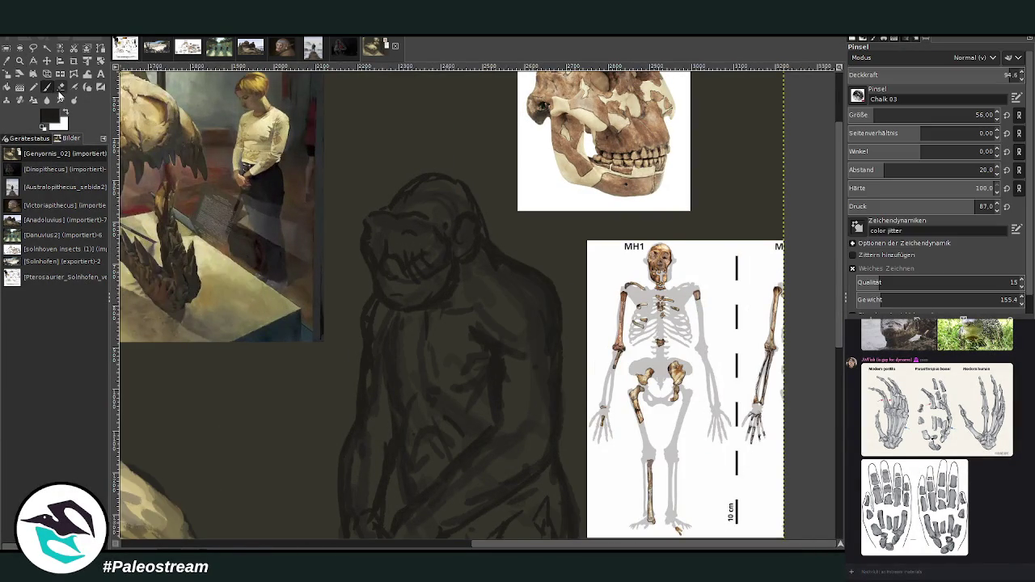
pyautogui.moveTo(379, 297); pyautogui.dragTo(391, 302)
pyautogui.click(61, 86)
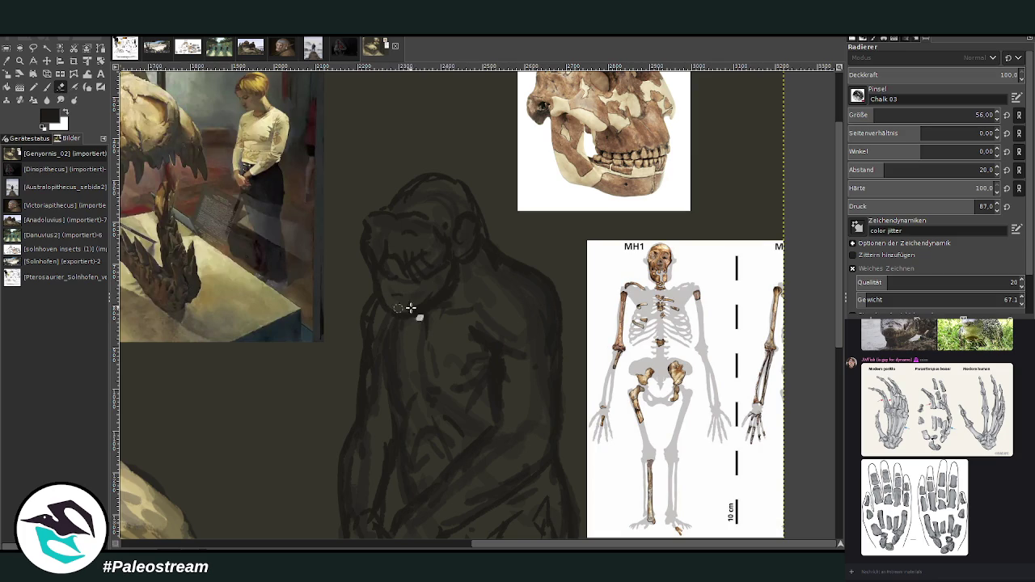
pyautogui.moveTo(456, 294); pyautogui.dragTo(396, 311)
pyautogui.moveTo(383, 263); pyautogui.dragTo(387, 279)
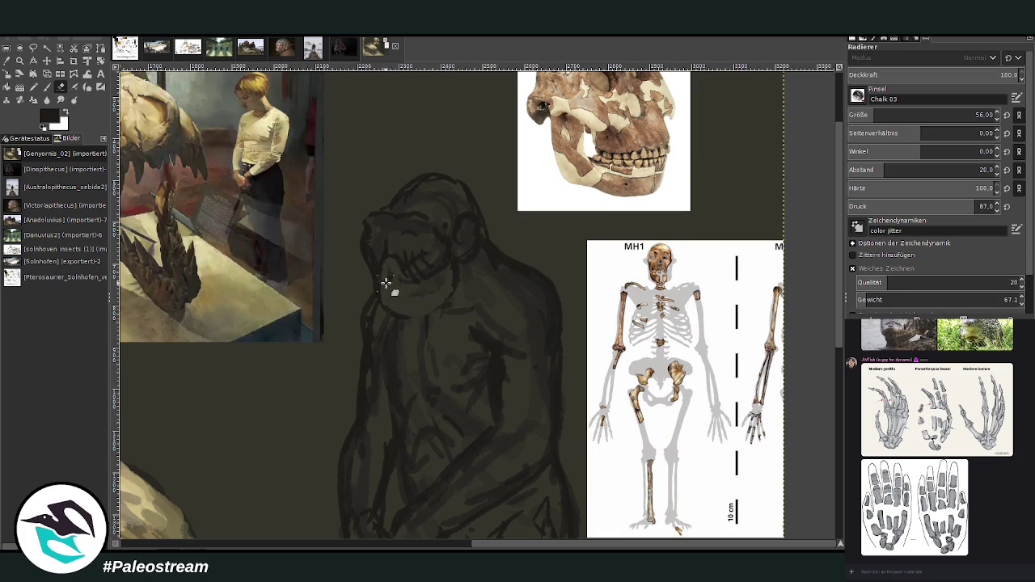
# Repaint the mouth and chin dark, stroke the head top, and hatch the chest
pyautogui.press('p')
pyautogui.moveTo(395, 267)
pyautogui.mouseDown()
pyautogui.moveTo(381, 283)
pyautogui.moveTo(395, 286)
pyautogui.moveTo(397, 268)
pyautogui.moveTo(372, 301)
pyautogui.mouseUp()
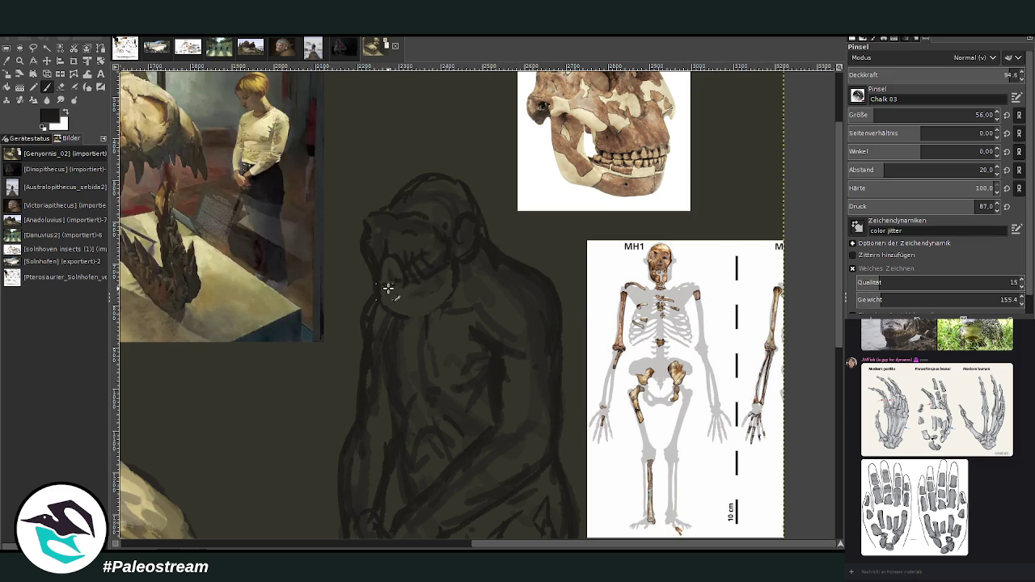
pyautogui.moveTo(398, 279); pyautogui.dragTo(379, 300)
pyautogui.moveTo(379, 202)
pyautogui.mouseDown()
pyautogui.moveTo(430, 170)
pyautogui.moveTo(459, 172)
pyautogui.moveTo(485, 201)
pyautogui.moveTo(484, 225)
pyautogui.moveTo(525, 296)
pyautogui.moveTo(493, 330)
pyautogui.moveTo(512, 363)
pyautogui.mouseUp()
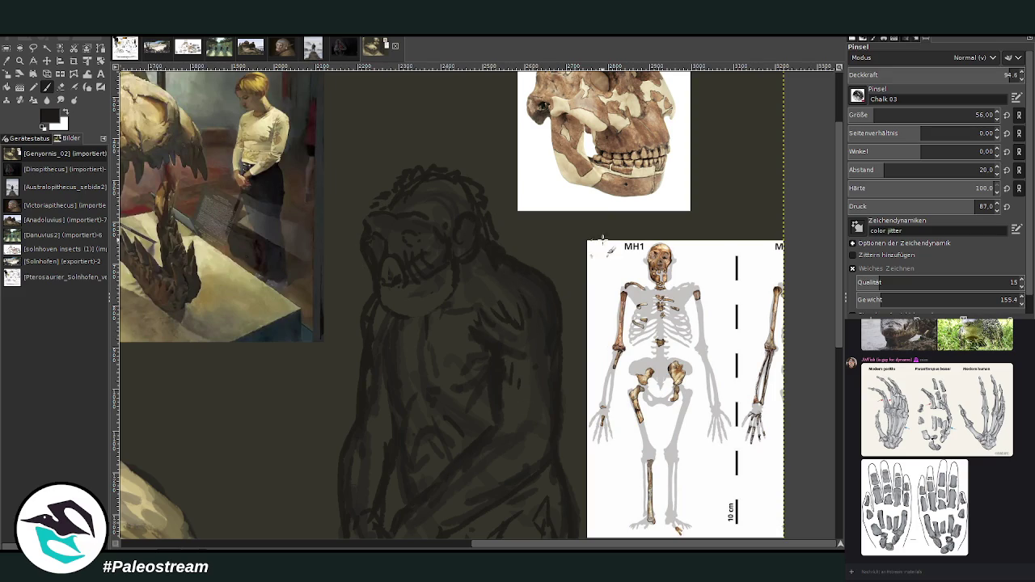
pyautogui.moveTo(450, 341)
pyautogui.mouseDown()
pyautogui.moveTo(434, 364)
pyautogui.moveTo(446, 378)
pyautogui.mouseUp()
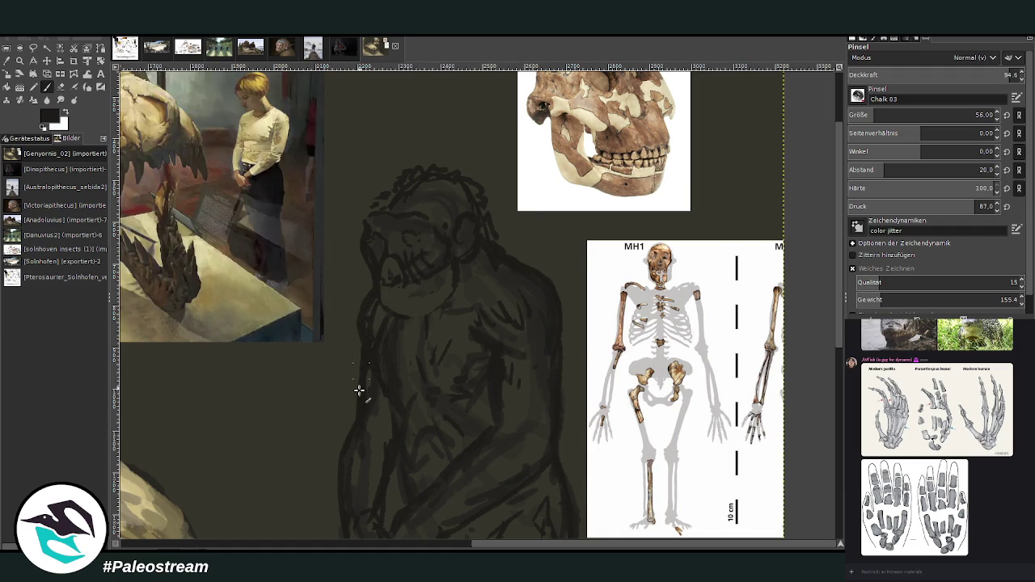
pyautogui.scroll(-1, 331, 411)
# Lasso the hominid's head and scale it down to about 387 × 470 px, then deselect
pyautogui.scroll(-1, 331, 411)
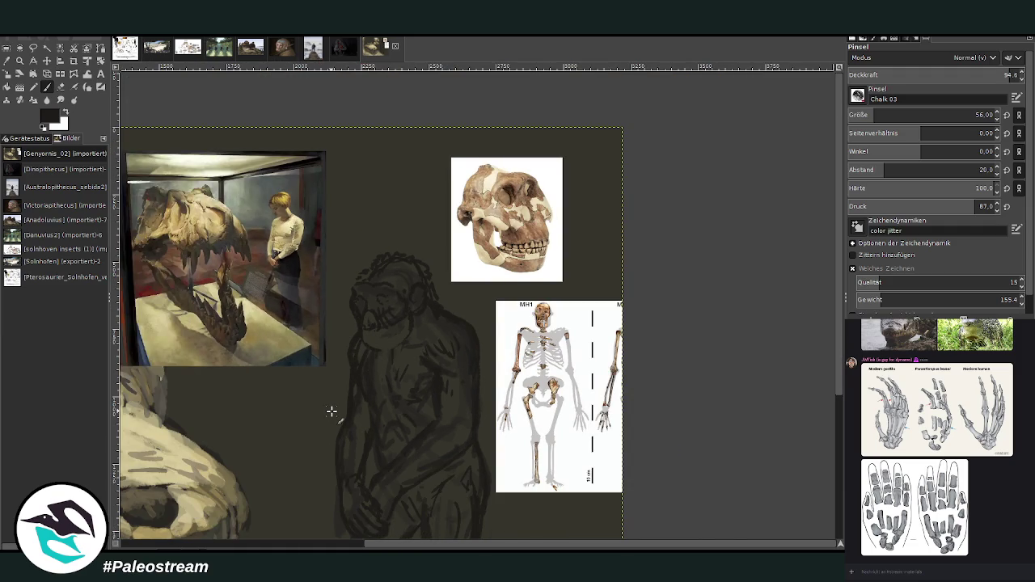
pyautogui.scroll(-3, 834, 432)
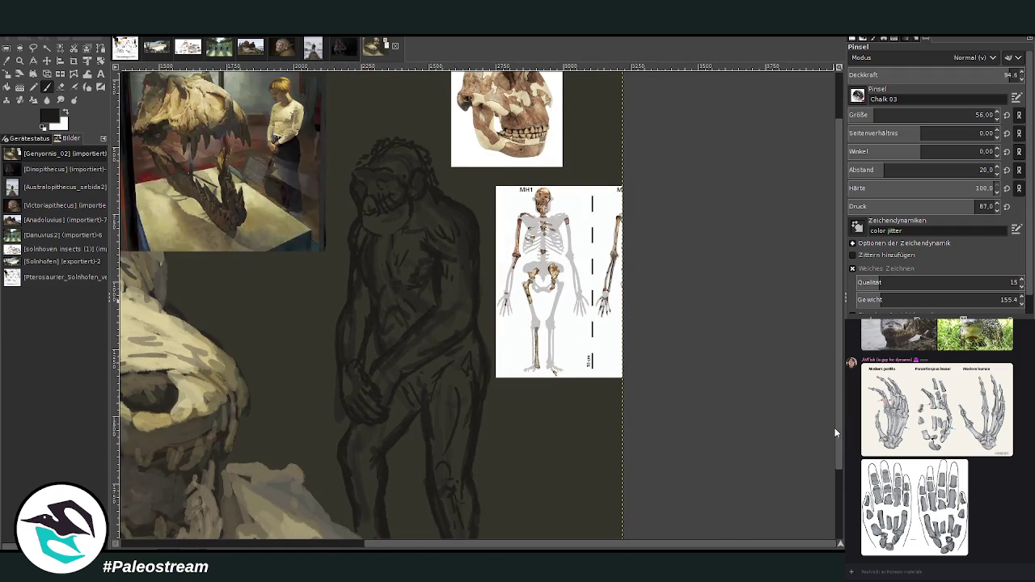
pyautogui.click(33, 47)
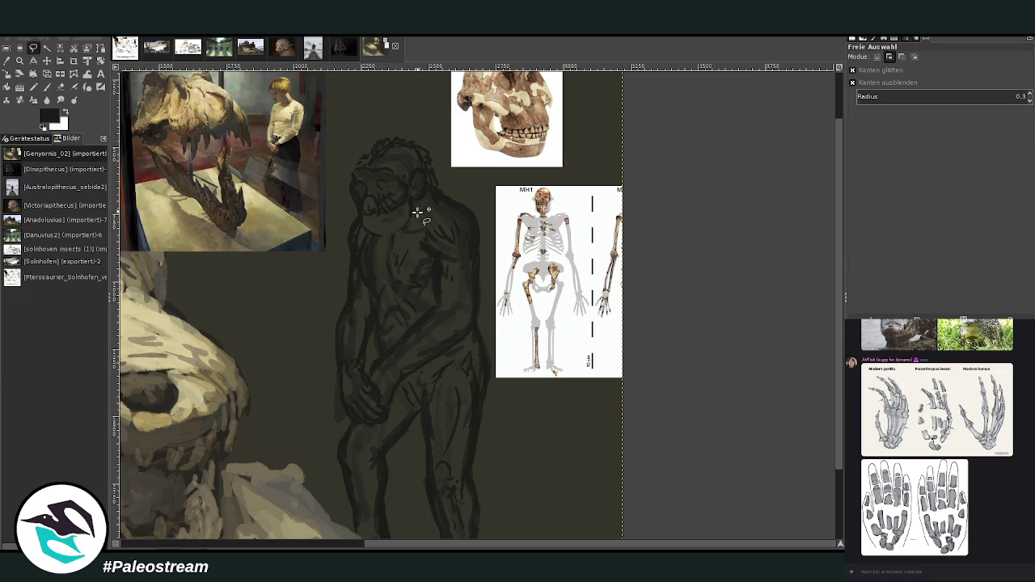
pyautogui.moveTo(412, 206)
pyautogui.mouseDown()
pyautogui.moveTo(393, 238)
pyautogui.moveTo(448, 168)
pyautogui.moveTo(412, 207)
pyautogui.mouseUp()
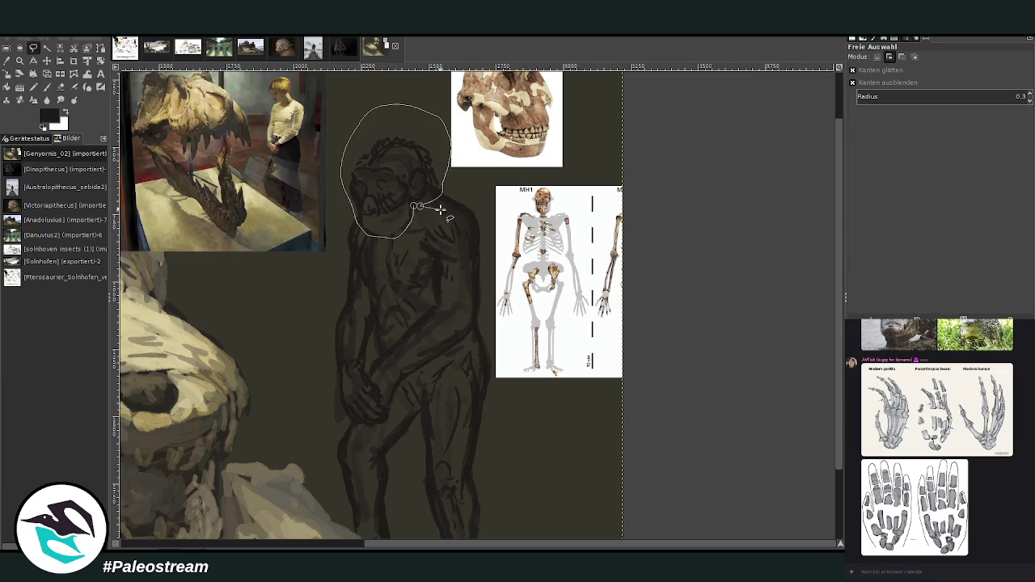
pyautogui.press('Return')
pyautogui.hotkey('shift', 's')
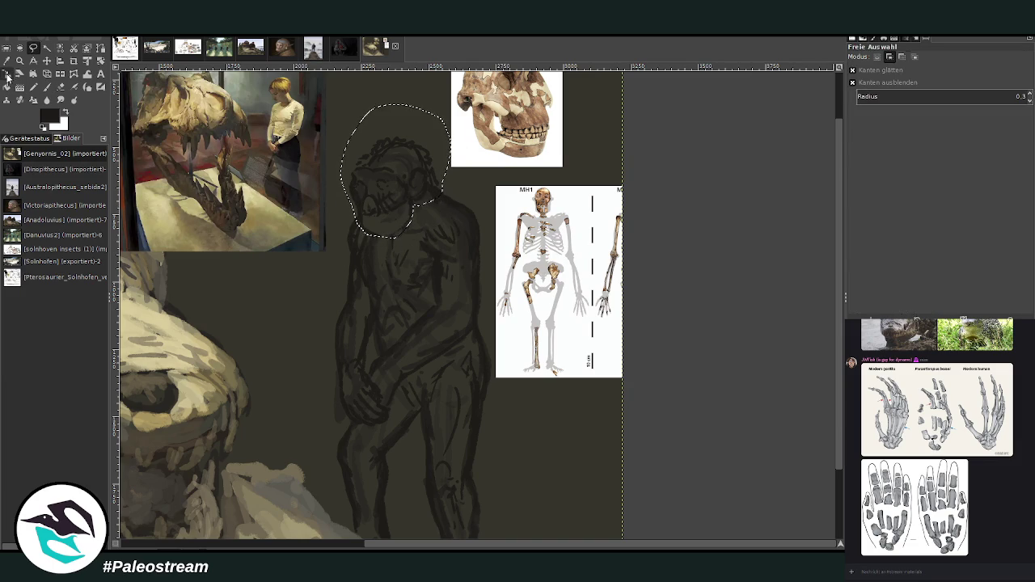
pyautogui.click(369, 224)
pyautogui.moveTo(343, 239); pyautogui.dragTo(345, 234)
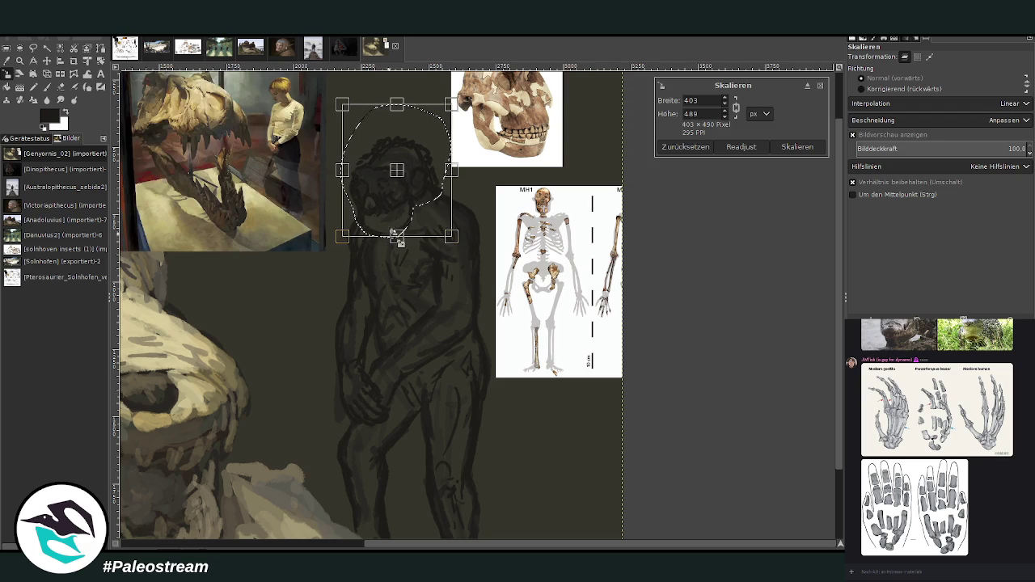
pyautogui.moveTo(451, 238); pyautogui.dragTo(446, 235)
pyautogui.moveTo(346, 231); pyautogui.dragTo(354, 229)
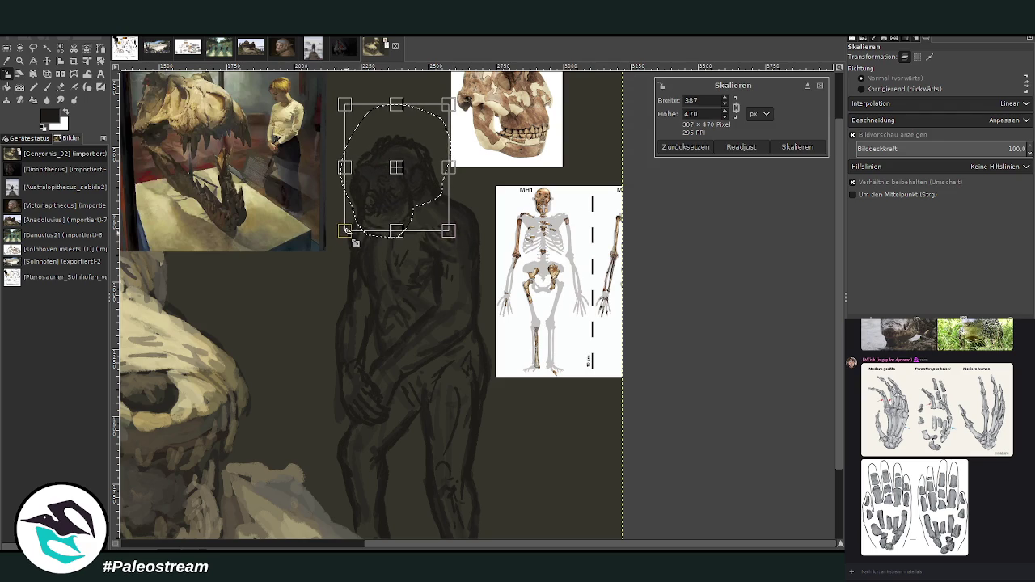
pyautogui.press('Return')
pyautogui.hotkey('ctrl', 'shift', 'a')
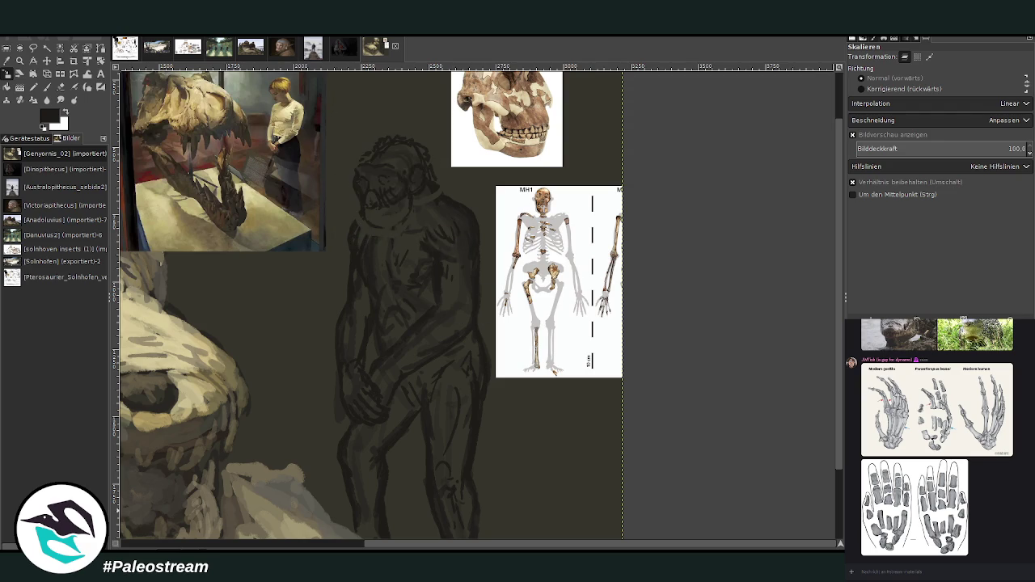
pyautogui.click(46, 87)
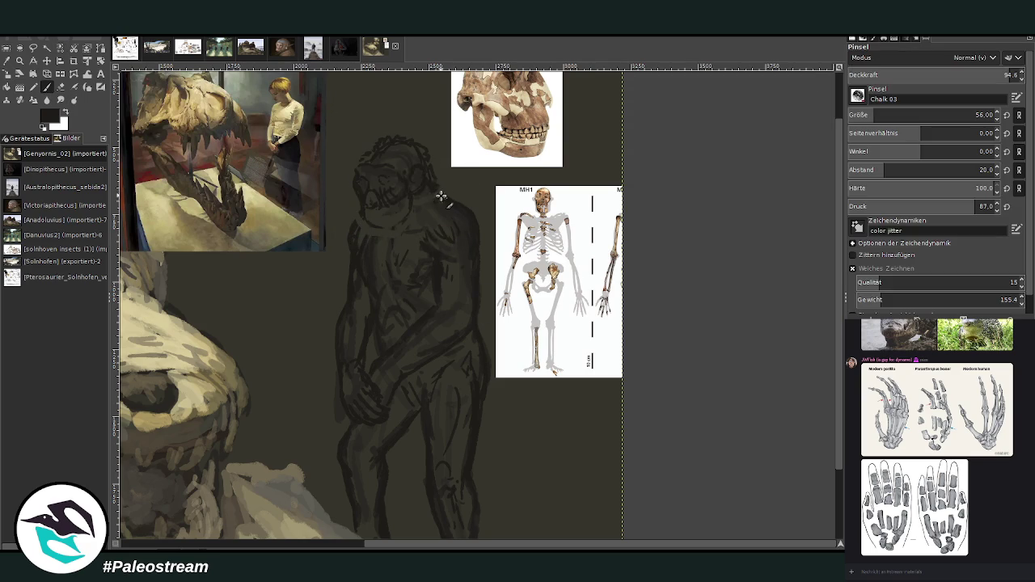
# Touch up the figure's jaw outline and hatch dark shading onto its thigh
pyautogui.moveTo(358, 226); pyautogui.dragTo(363, 236)
pyautogui.moveTo(443, 377)
pyautogui.mouseDown()
pyautogui.moveTo(434, 404)
pyautogui.moveTo(446, 432)
pyautogui.moveTo(423, 464)
pyautogui.mouseUp()
pyautogui.hotkey('ctrl', 'shift', 'j')
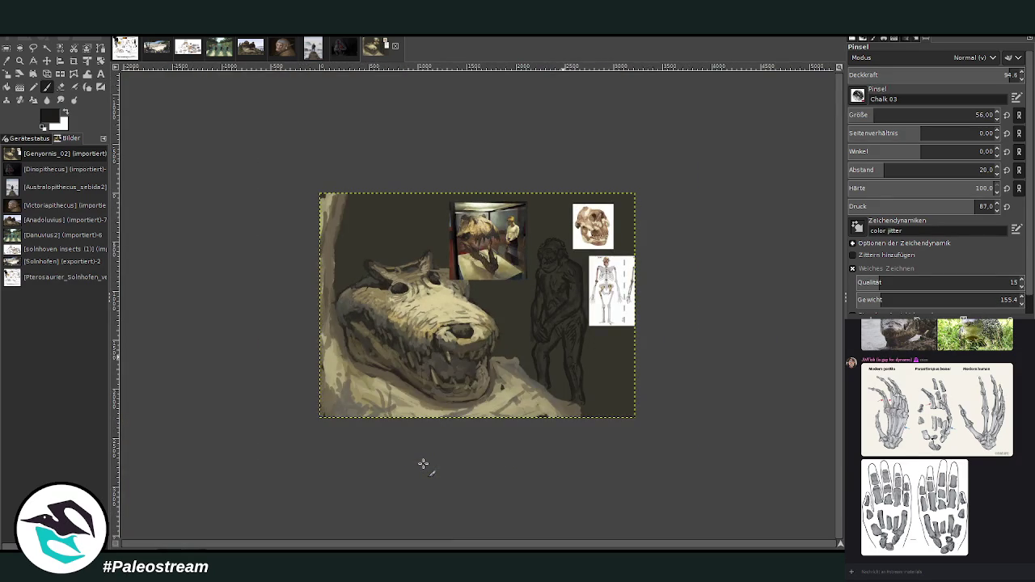
pyautogui.press('z')
pyautogui.moveTo(408, 176); pyautogui.dragTo(621, 383)
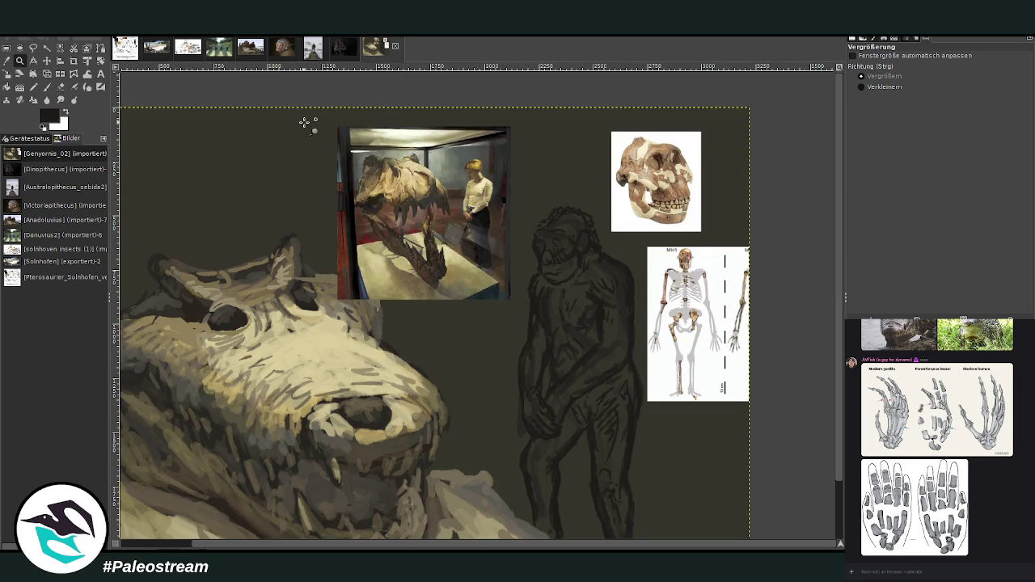
pyautogui.press('p')
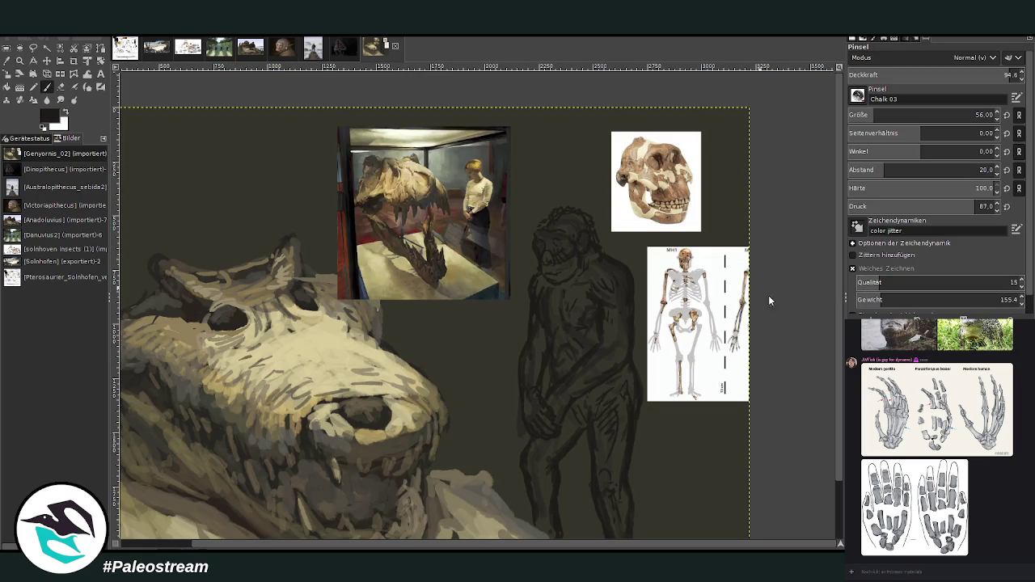
# With a size-103 brush at 45.4 opacity, build light beige shading down the shoulder
pyautogui.click(872, 115)
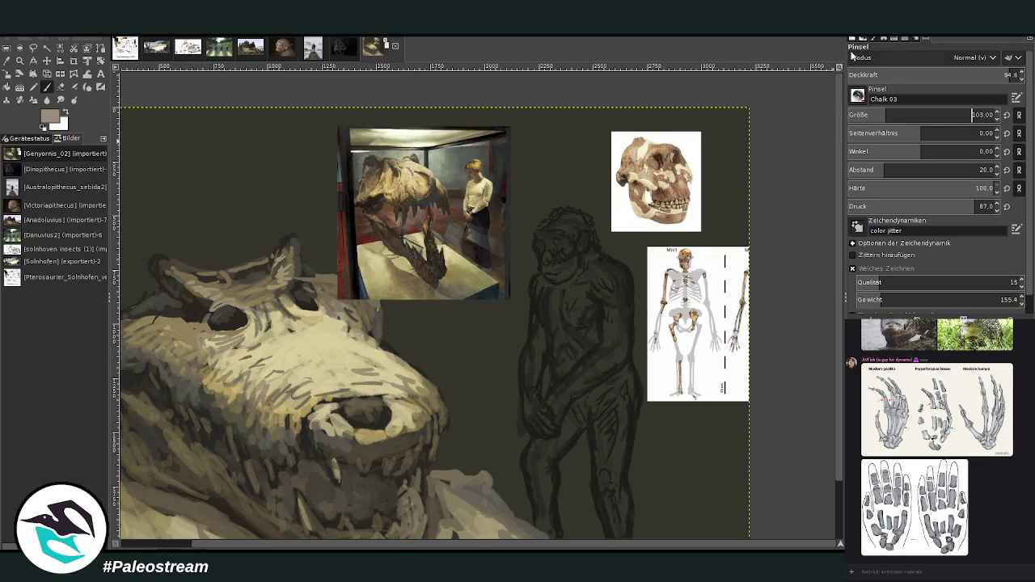
pyautogui.moveTo(603, 280)
pyautogui.mouseDown()
pyautogui.moveTo(603, 267)
pyautogui.moveTo(623, 273)
pyautogui.mouseUp()
pyautogui.click(921, 73)
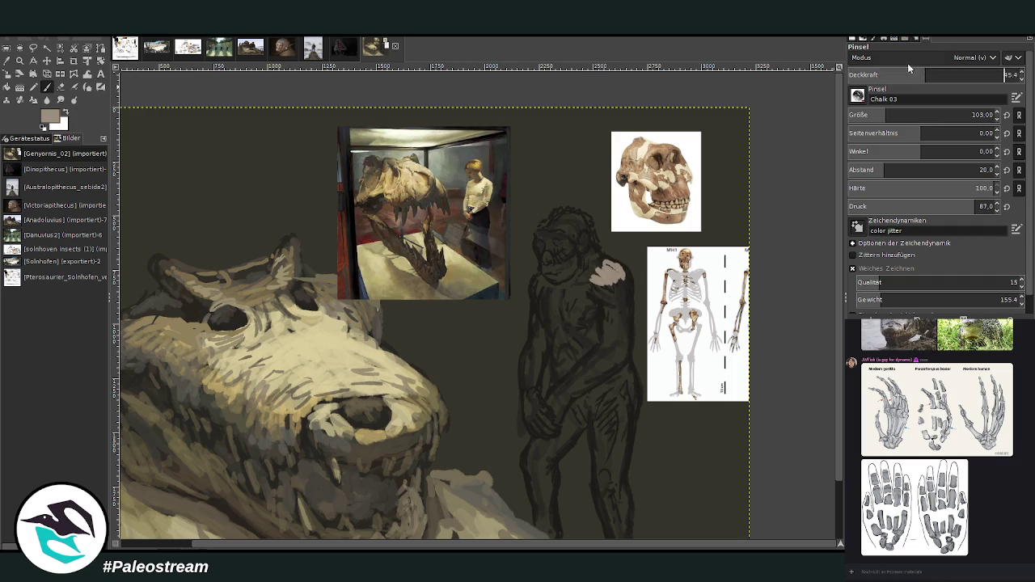
pyautogui.press('Return')
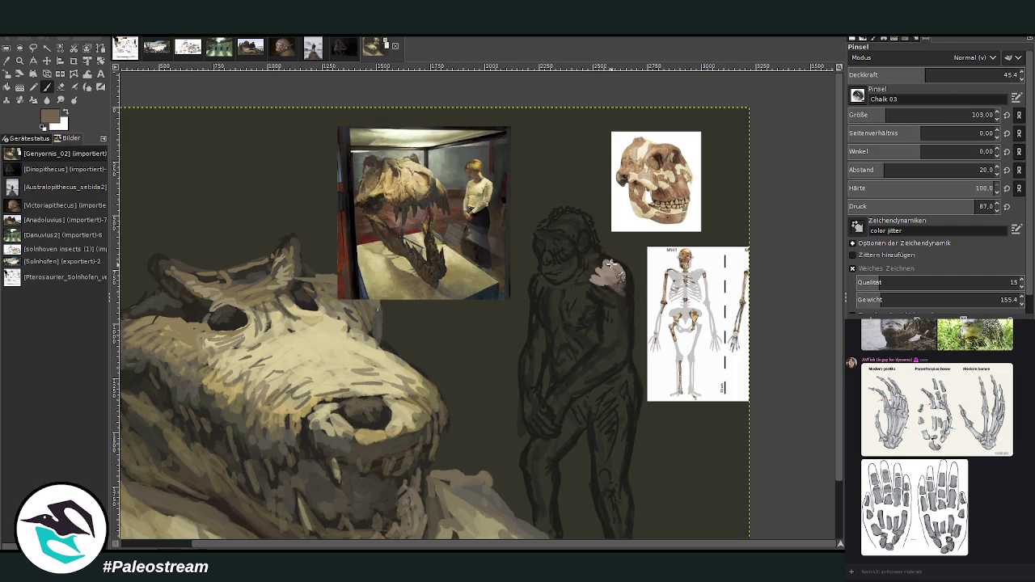
pyautogui.moveTo(615, 286)
pyautogui.mouseDown()
pyautogui.moveTo(600, 275)
pyautogui.moveTo(573, 301)
pyautogui.moveTo(597, 277)
pyautogui.moveTo(582, 274)
pyautogui.mouseUp()
pyautogui.moveTo(619, 294); pyautogui.dragTo(606, 261)
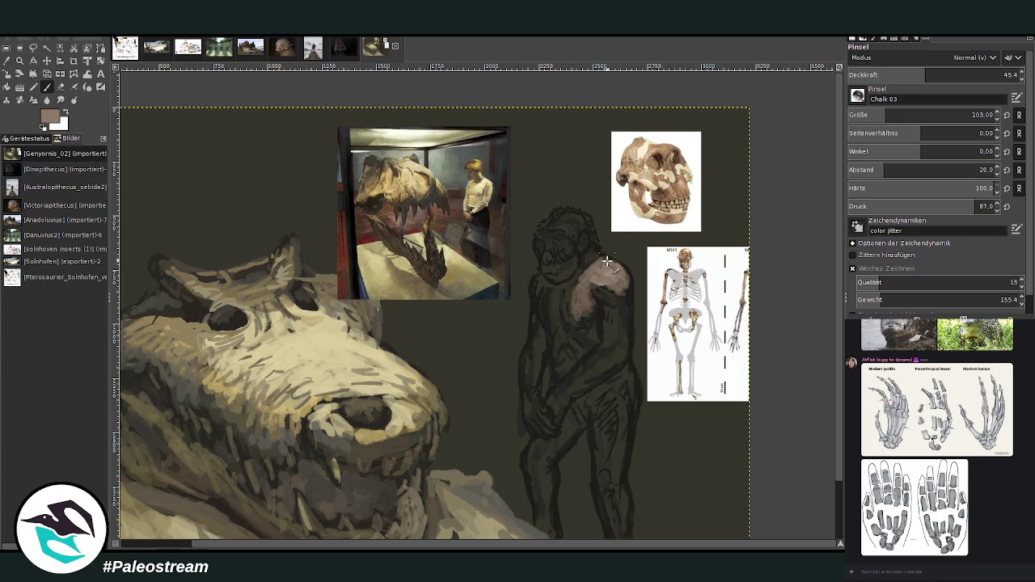
pyautogui.moveTo(620, 315)
pyautogui.mouseDown()
pyautogui.moveTo(623, 341)
pyautogui.moveTo(594, 365)
pyautogui.moveTo(629, 298)
pyautogui.moveTo(622, 341)
pyautogui.moveTo(591, 366)
pyautogui.mouseUp()
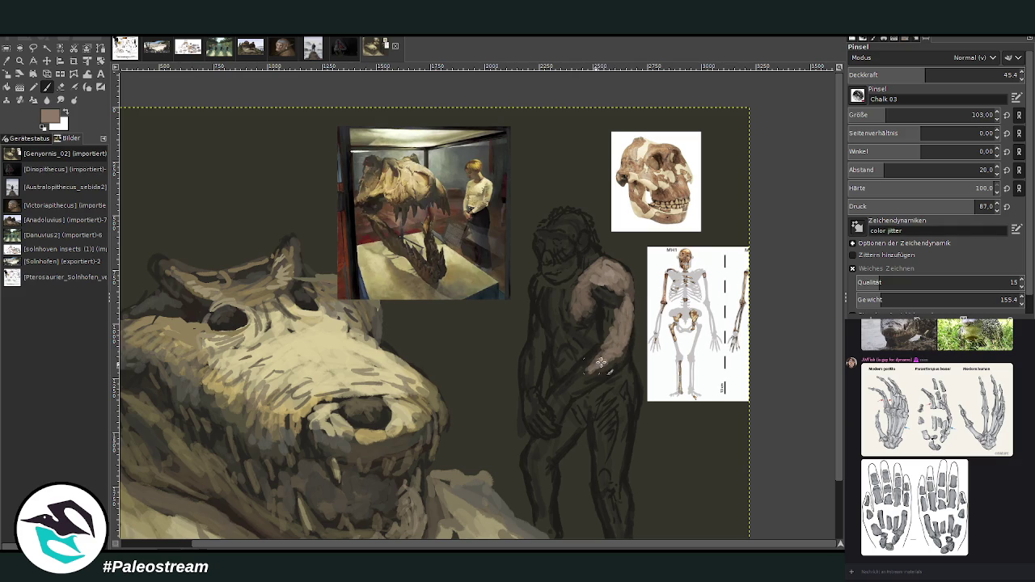
# Shade the lower arm and elbow in darker grey-brown, then raise opacity to 68.8 and darken the colour
pyautogui.keyDown('ctrl'); pyautogui.click(736, 283); pyautogui.keyUp('ctrl')
pyautogui.moveTo(595, 356)
pyautogui.mouseDown()
pyautogui.moveTo(576, 378)
pyautogui.moveTo(599, 364)
pyautogui.moveTo(602, 384)
pyautogui.moveTo(619, 356)
pyautogui.mouseUp()
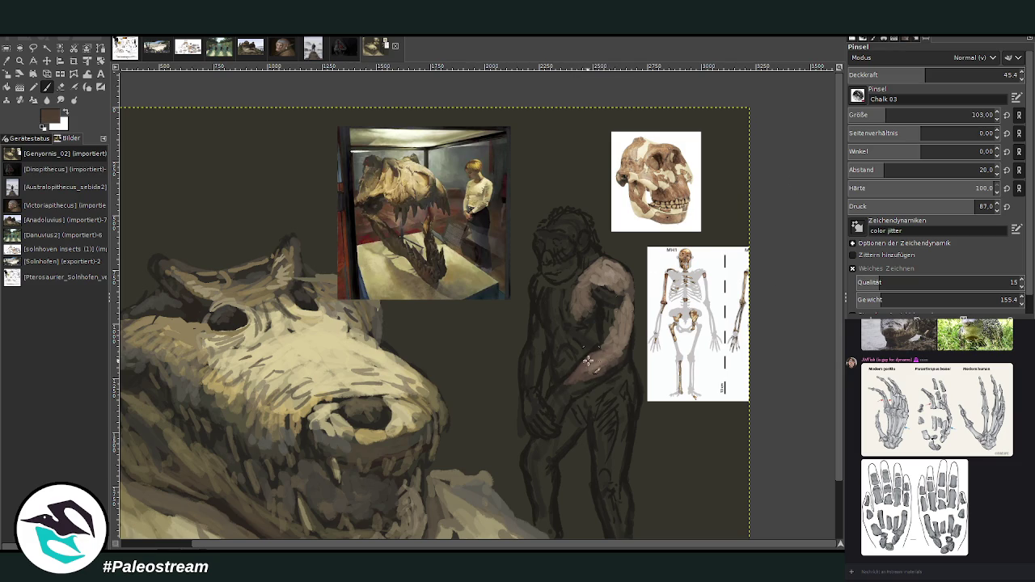
pyautogui.moveTo(613, 320)
pyautogui.mouseDown()
pyautogui.moveTo(599, 281)
pyautogui.moveTo(578, 344)
pyautogui.moveTo(595, 332)
pyautogui.moveTo(574, 348)
pyautogui.moveTo(539, 299)
pyautogui.mouseUp()
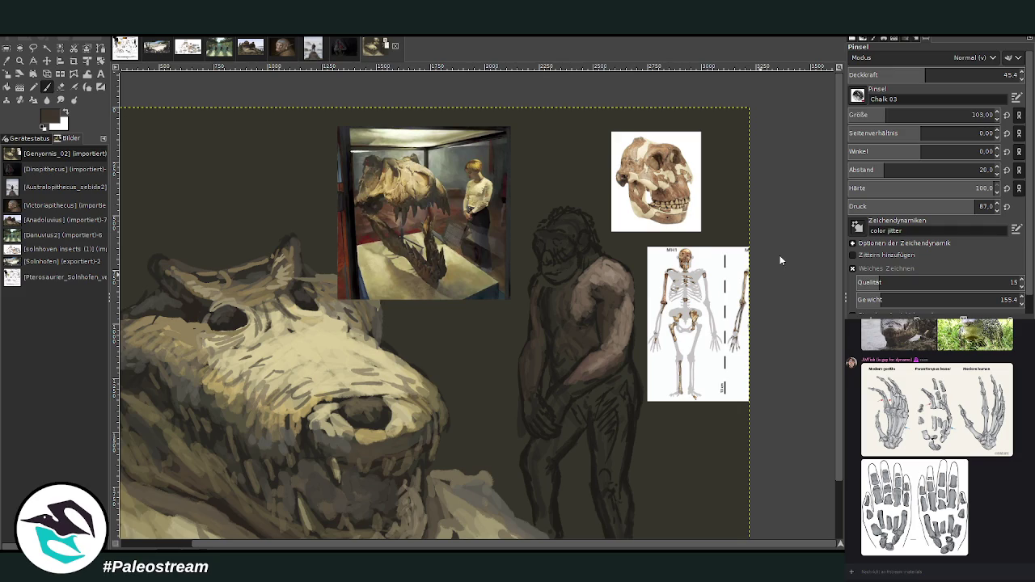
pyautogui.click(965, 75)
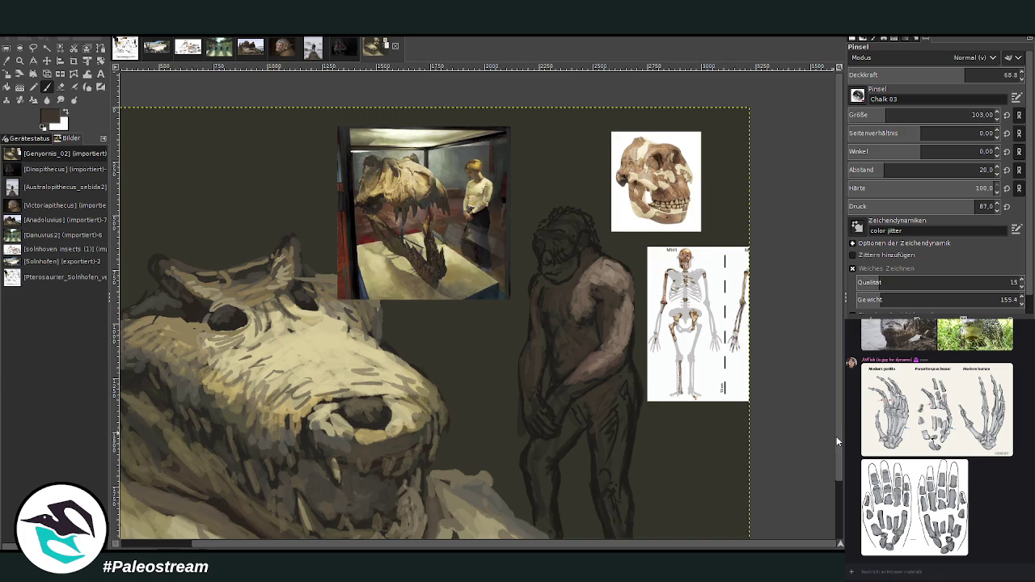
pyautogui.scroll(-2, 837, 438)
pyautogui.press('d')
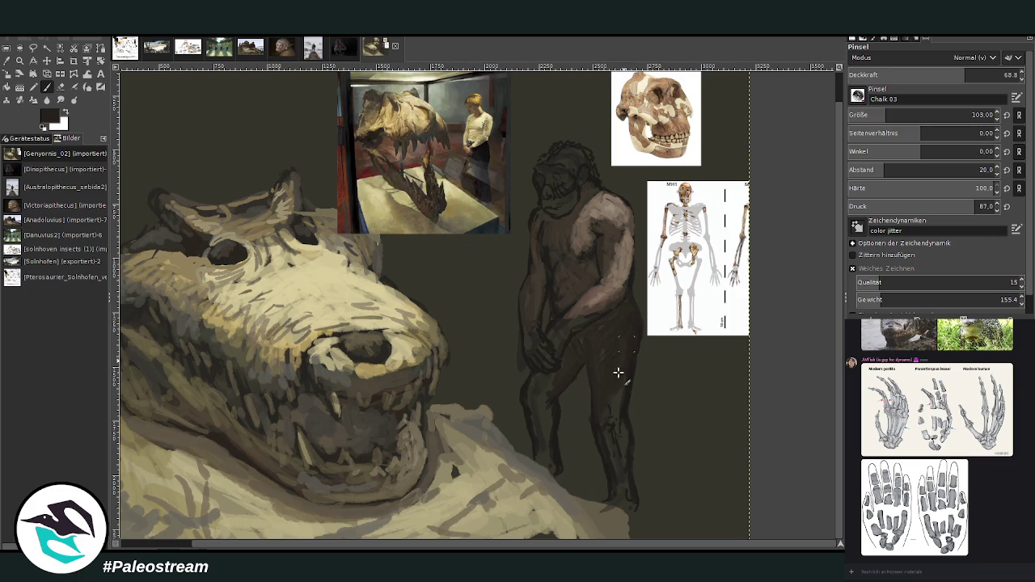
pyautogui.scroll(-2, 603, 412)
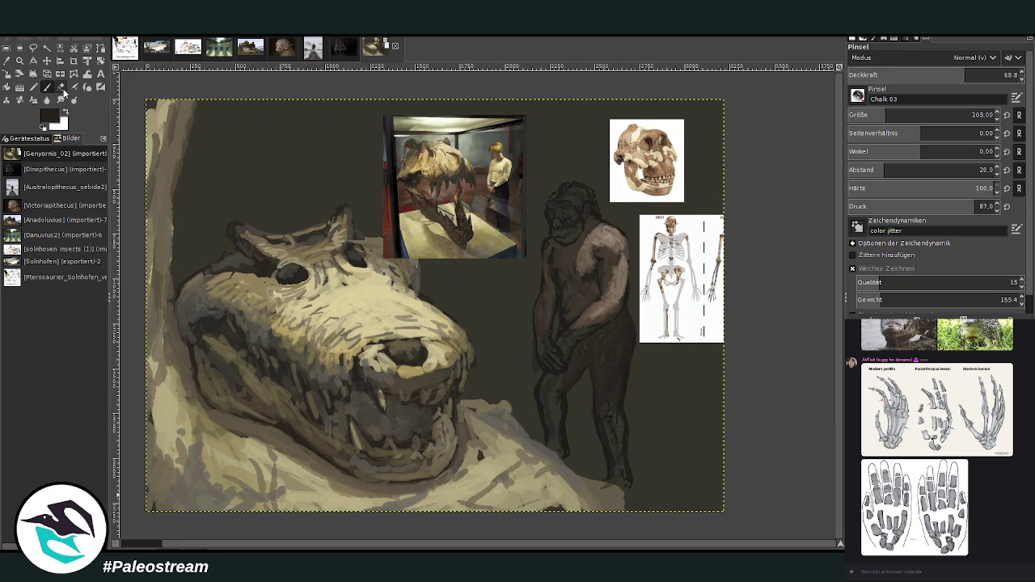
# With a larger, fainter brush, paint dark shadow around the ape's head and beside the T. rex photo
pyautogui.moveTo(922, 115); pyautogui.dragTo(971, 115)
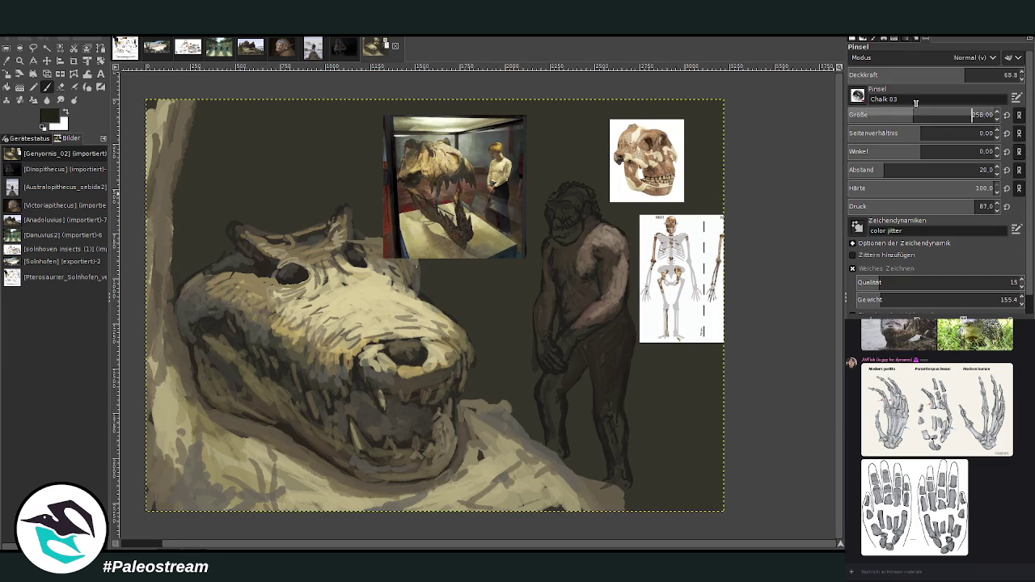
pyautogui.click(948, 73)
pyautogui.moveTo(689, 148)
pyautogui.mouseDown()
pyautogui.moveTo(637, 242)
pyautogui.moveTo(634, 226)
pyautogui.moveTo(688, 97)
pyautogui.moveTo(633, 323)
pyautogui.moveTo(709, 372)
pyautogui.moveTo(675, 409)
pyautogui.moveTo(695, 421)
pyautogui.mouseUp()
pyautogui.moveTo(637, 107)
pyautogui.mouseDown()
pyautogui.moveTo(531, 180)
pyautogui.moveTo(596, 162)
pyautogui.mouseUp()
pyautogui.moveTo(550, 210); pyautogui.dragTo(523, 181)
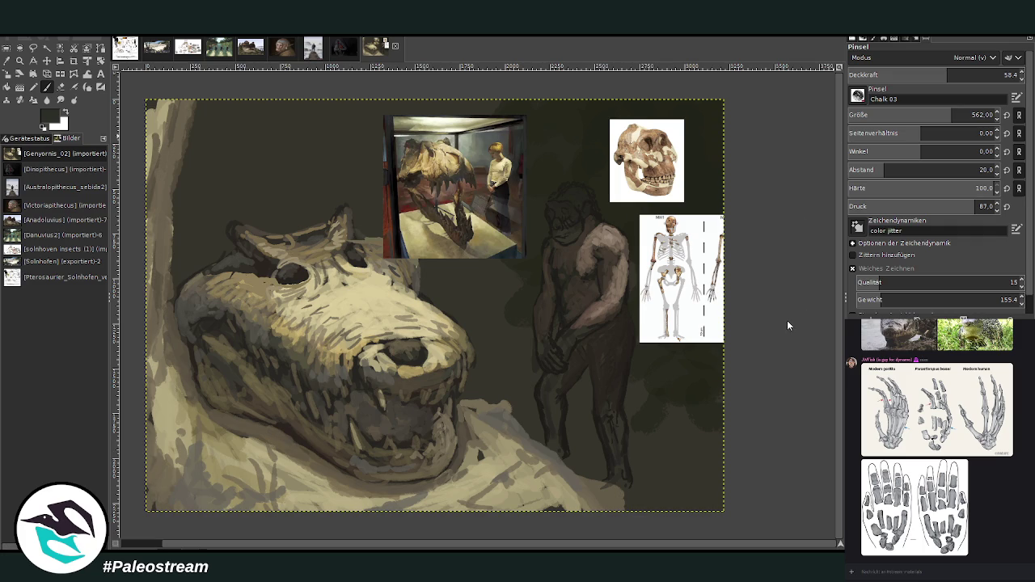
# Switch to a size-528, 53.3-opacity brush and wash warm brown around the legs and right of the snout
pyautogui.click(970, 115)
pyautogui.click(921, 74)
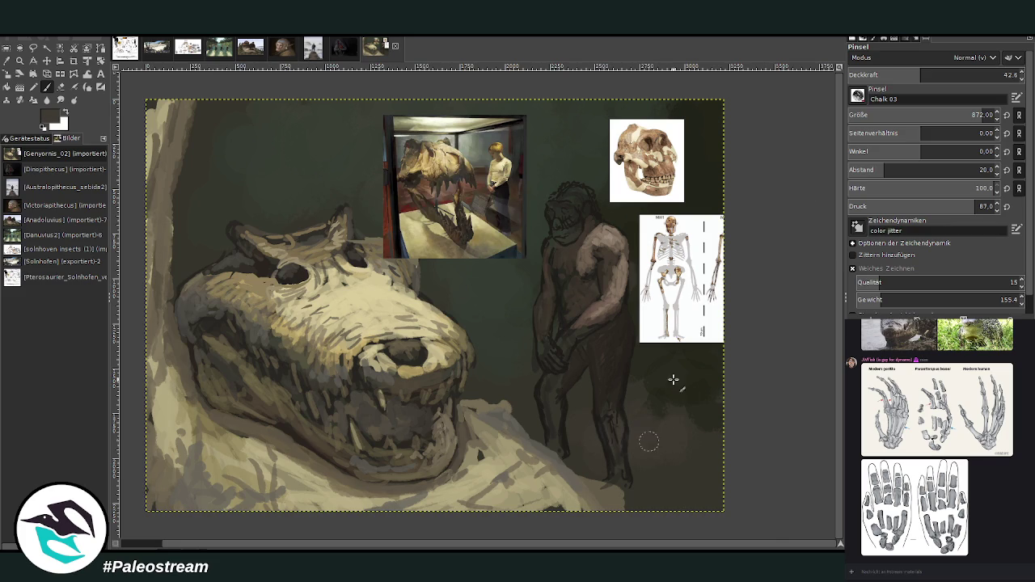
pyautogui.click(938, 74)
pyautogui.click(957, 115)
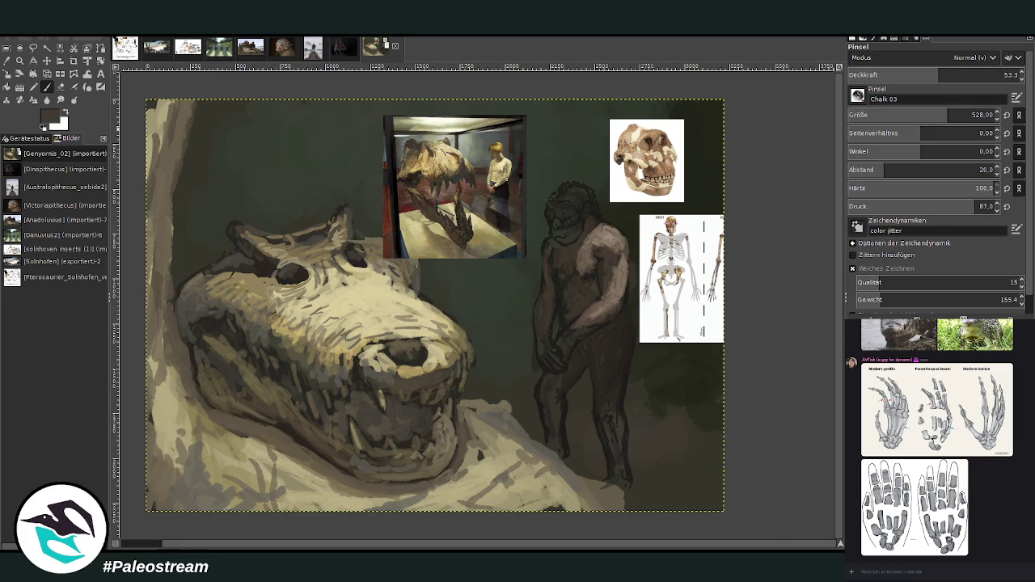
pyautogui.moveTo(620, 450)
pyautogui.mouseDown()
pyautogui.moveTo(527, 405)
pyautogui.moveTo(590, 456)
pyautogui.mouseUp()
pyautogui.moveTo(643, 497)
pyautogui.mouseDown()
pyautogui.moveTo(677, 504)
pyautogui.moveTo(666, 397)
pyautogui.mouseUp()
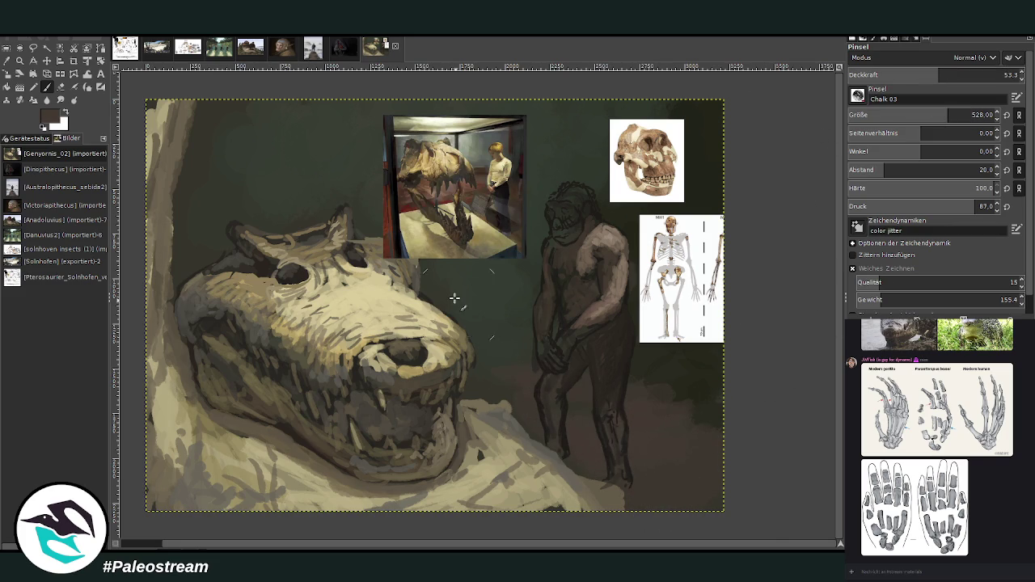
pyautogui.moveTo(506, 349)
pyautogui.mouseDown()
pyautogui.moveTo(508, 398)
pyautogui.moveTo(473, 381)
pyautogui.moveTo(478, 339)
pyautogui.mouseUp()
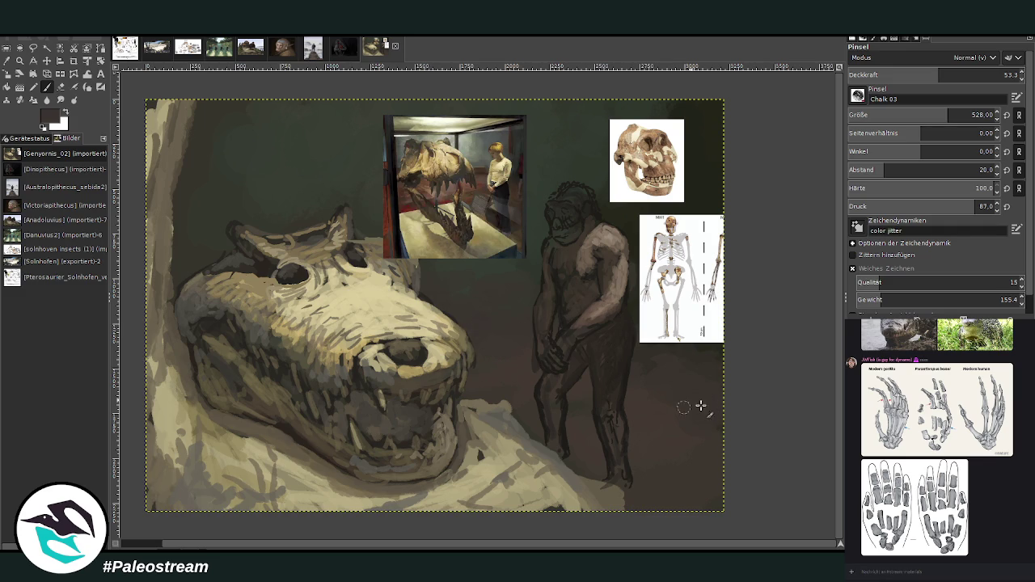
pyautogui.press('-')
pyautogui.press('-')
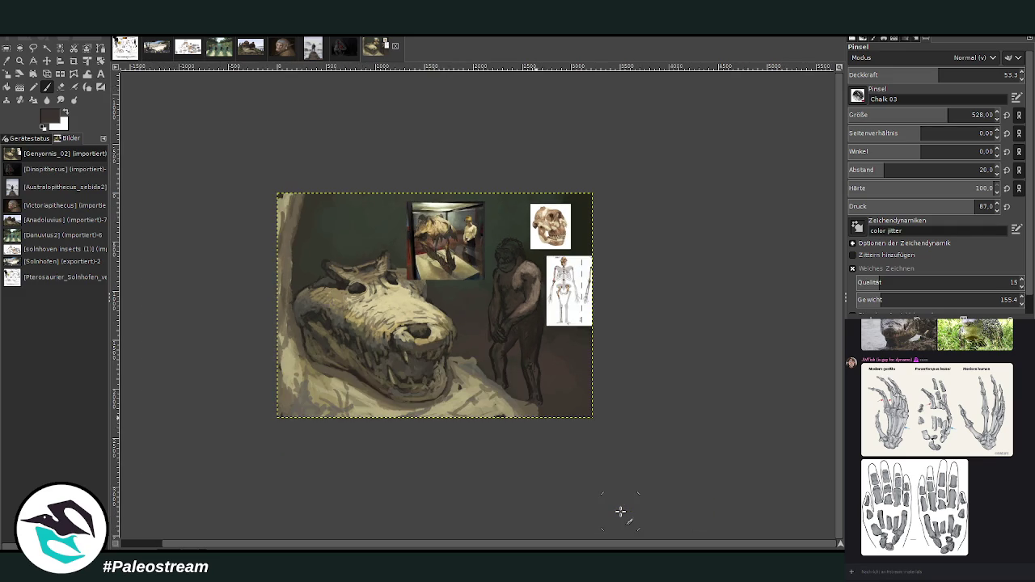
# Zoom in on the ape and darken the outline atop its head with a small opaque brush
pyautogui.click(19, 59)
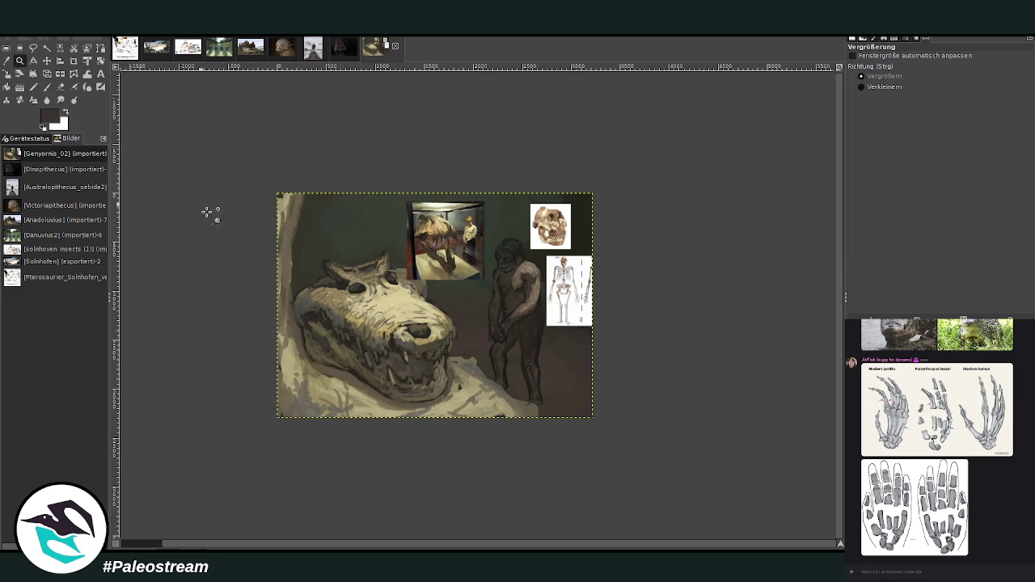
pyautogui.moveTo(394, 201); pyautogui.dragTo(578, 442)
pyautogui.moveTo(374, 80); pyautogui.dragTo(651, 414)
pyautogui.moveTo(266, 98); pyautogui.dragTo(660, 477)
pyautogui.click(45, 87)
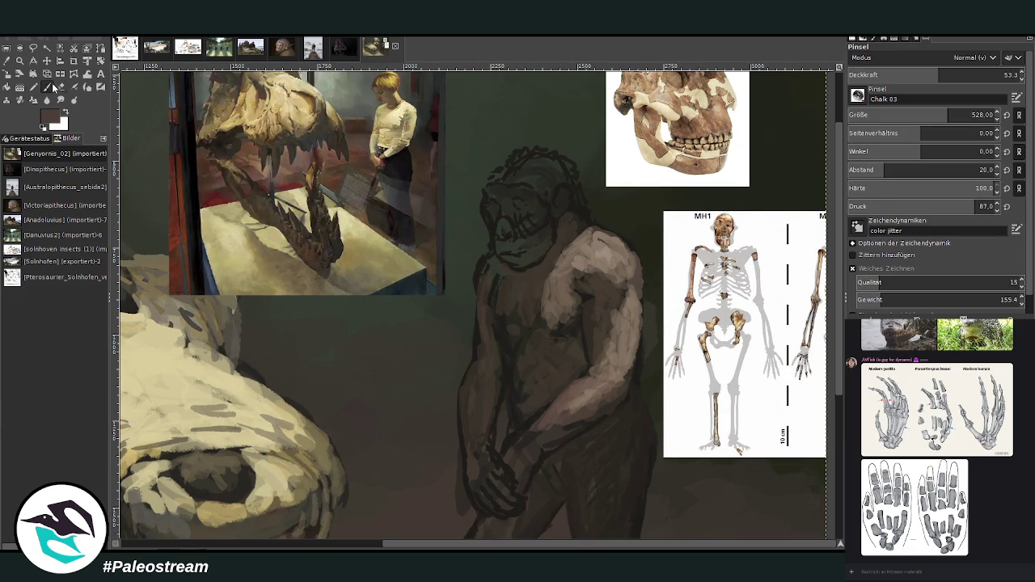
pyautogui.moveTo(939, 74); pyautogui.dragTo(991, 74)
pyautogui.moveTo(992, 115); pyautogui.dragTo(883, 115)
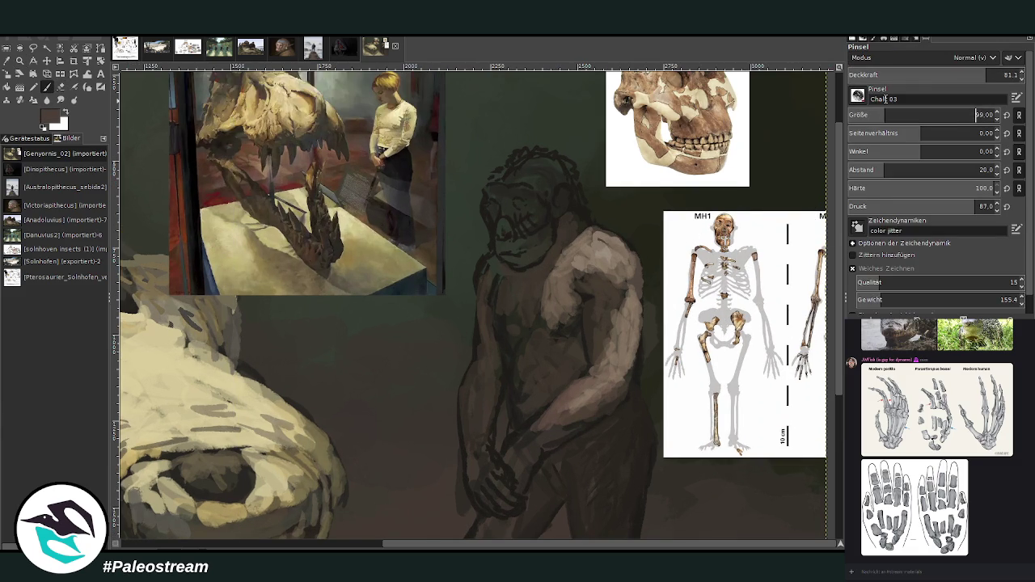
pyautogui.moveTo(541, 188)
pyautogui.mouseDown()
pyautogui.moveTo(562, 168)
pyautogui.moveTo(577, 183)
pyautogui.moveTo(541, 167)
pyautogui.mouseUp()
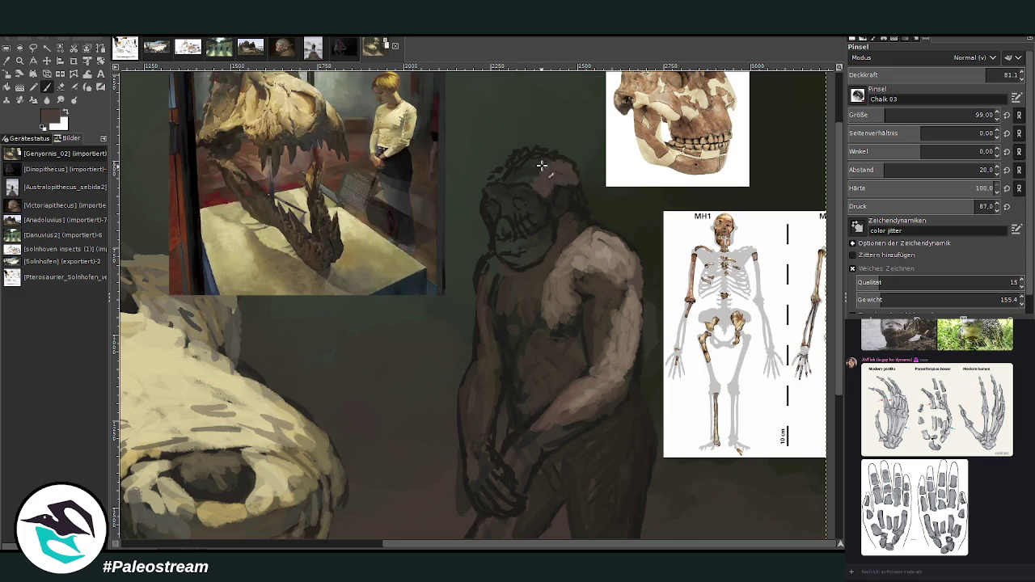
# At brush size 43, paint near-black chalk shading across the torso, then sample a lighter grey-brown
pyautogui.moveTo(975, 73); pyautogui.dragTo(983, 73)
pyautogui.click(869, 115)
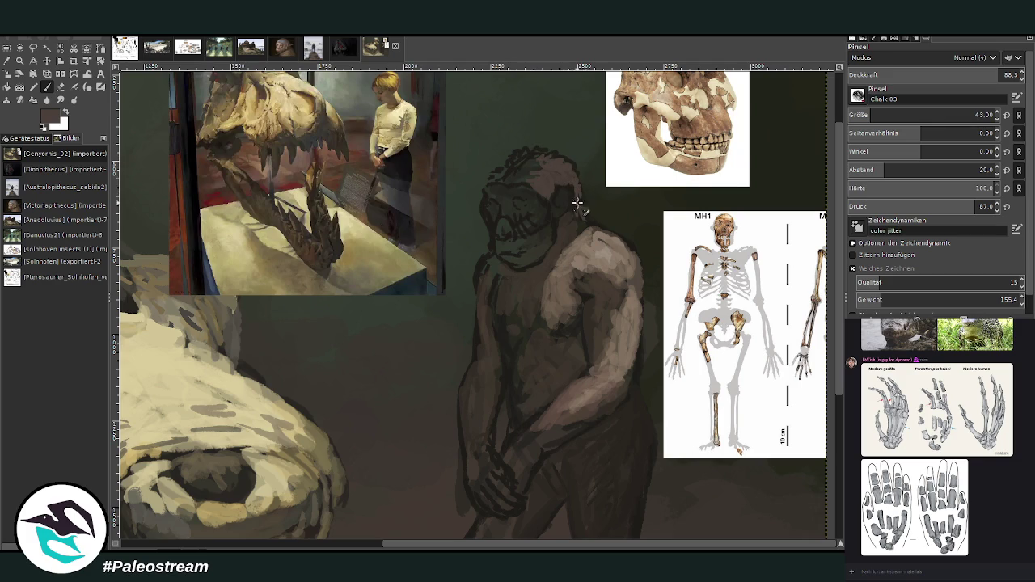
pyautogui.keyDown('ctrl'); pyautogui.click(800, 199); pyautogui.keyUp('ctrl')
pyautogui.keyDown('ctrl'); pyautogui.click(711, 142); pyautogui.keyUp('ctrl')
pyautogui.moveTo(582, 346); pyautogui.dragTo(549, 385)
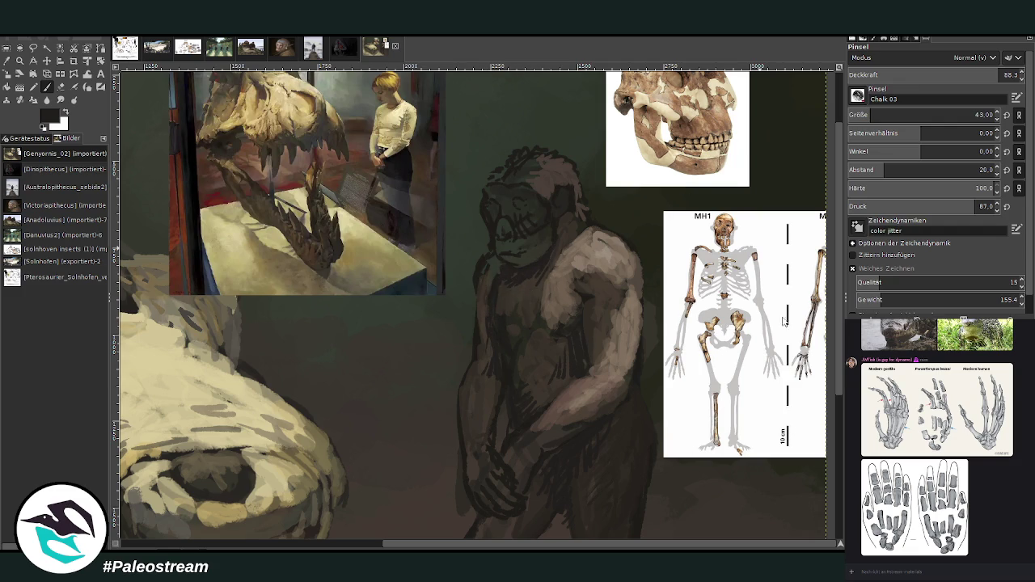
pyautogui.keyDown('ctrl'); pyautogui.click(562, 123); pyautogui.keyUp('ctrl')
pyautogui.scroll(3, 813, 217)
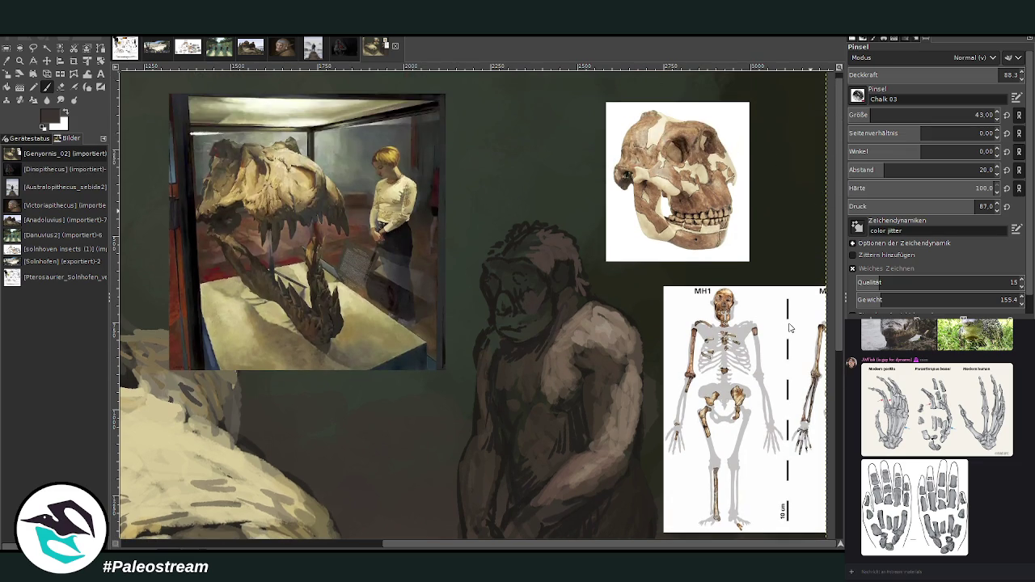
# Dab lighter paint on the ape's cheek, then darken part of its head with a colour sampled from the skeleton
pyautogui.moveTo(549, 296)
pyautogui.mouseDown()
pyautogui.moveTo(536, 312)
pyautogui.moveTo(553, 267)
pyautogui.mouseUp()
pyautogui.keyDown('ctrl'); pyautogui.click(759, 255); pyautogui.keyUp('ctrl')
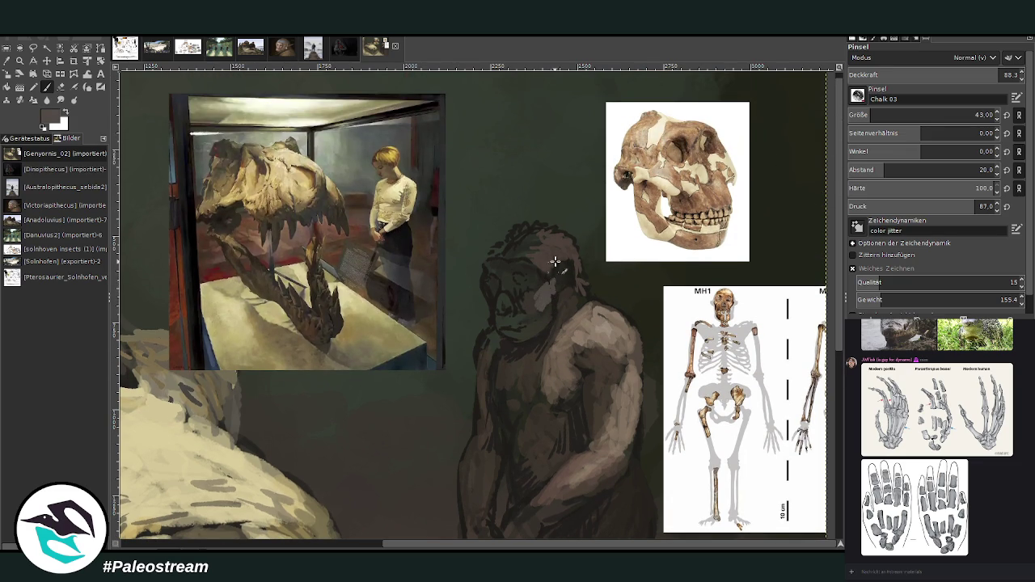
pyautogui.keyDown('ctrl'); pyautogui.click(792, 326); pyautogui.keyUp('ctrl')
pyautogui.moveTo(560, 273); pyautogui.dragTo(572, 290)
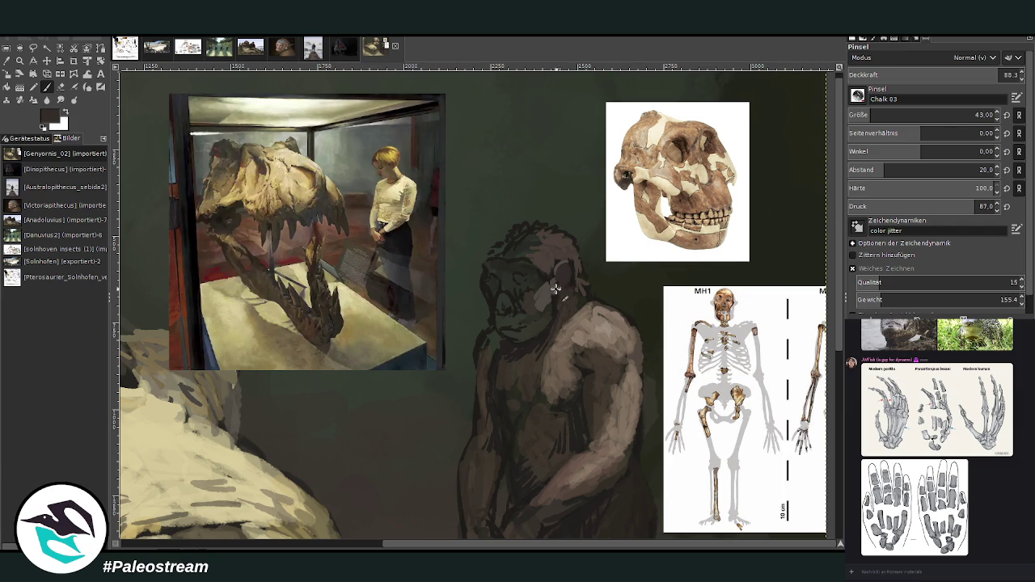
# Sample a lighter brown from the skeleton image and stroke it along the shoulder and forearm
pyautogui.keyDown('ctrl'); pyautogui.click(798, 315); pyautogui.keyUp('ctrl')
pyautogui.keyDown('ctrl'); pyautogui.click(797, 314); pyautogui.keyUp('ctrl')
pyautogui.moveTo(583, 309)
pyautogui.mouseDown()
pyautogui.moveTo(627, 318)
pyautogui.moveTo(603, 367)
pyautogui.moveTo(607, 356)
pyautogui.moveTo(617, 378)
pyautogui.moveTo(603, 437)
pyautogui.mouseUp()
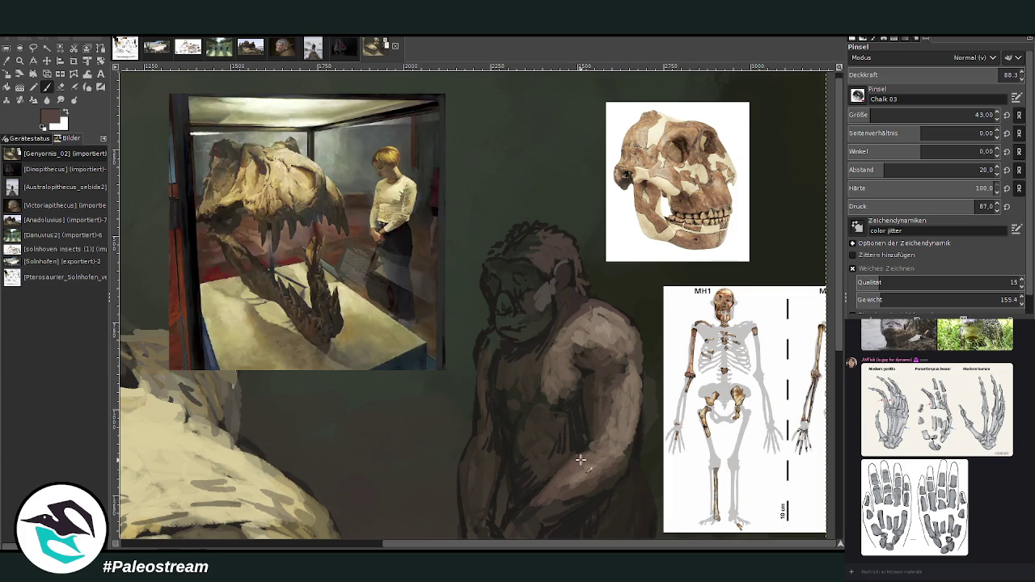
pyautogui.scroll(-5, 829, 375)
pyautogui.moveTo(579, 262)
pyautogui.mouseDown()
pyautogui.moveTo(501, 296)
pyautogui.moveTo(513, 307)
pyautogui.moveTo(536, 293)
pyautogui.mouseUp()
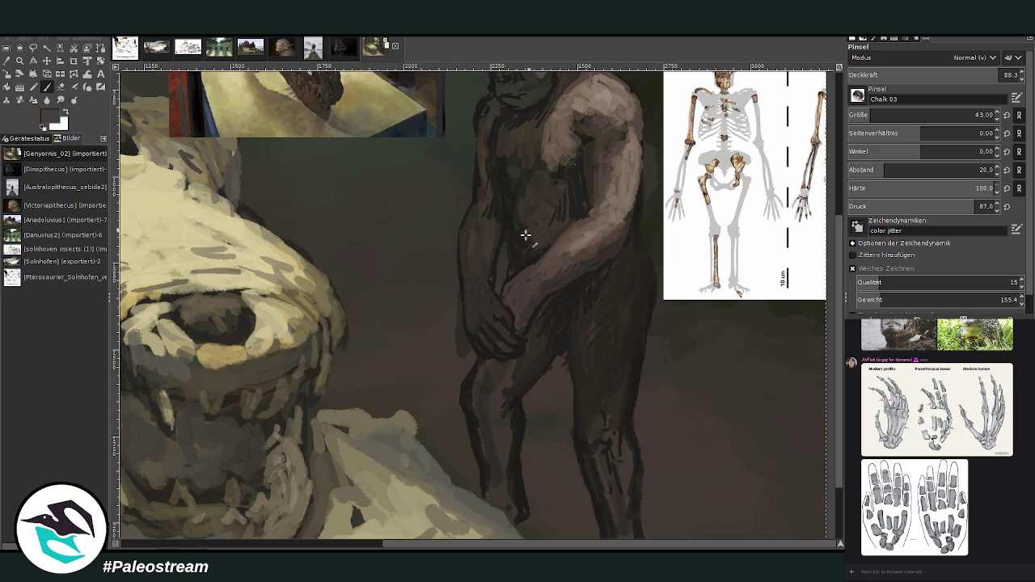
# Lighten the forearm, then with a size-69, 76.3-opacity darker brush shade both shins down to the right foot
pyautogui.moveTo(482, 263)
pyautogui.mouseDown()
pyautogui.moveTo(474, 247)
pyautogui.moveTo(485, 224)
pyautogui.moveTo(474, 231)
pyautogui.moveTo(482, 278)
pyautogui.mouseUp()
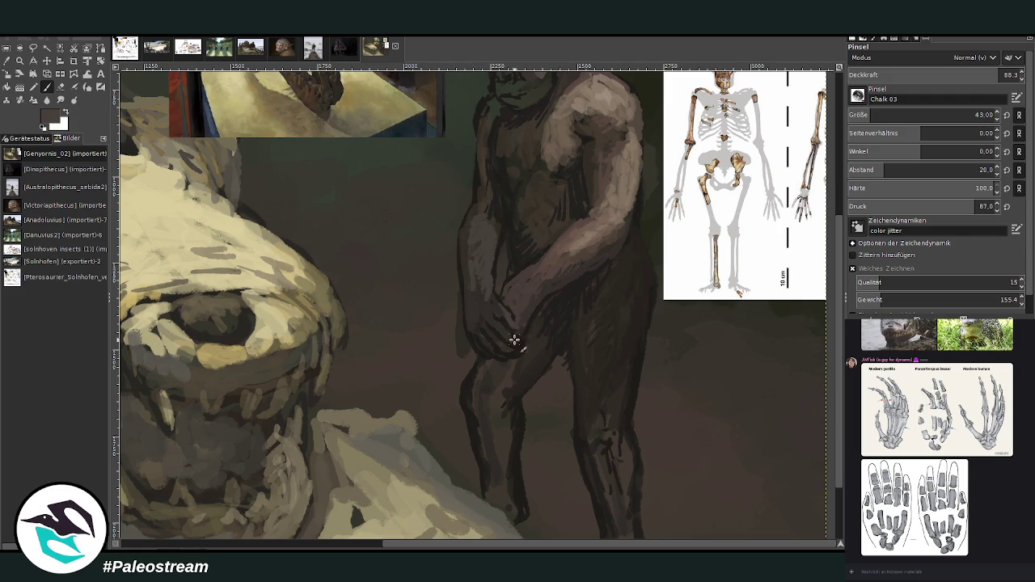
pyautogui.keyDown('ctrl'); pyautogui.click(791, 324); pyautogui.keyUp('ctrl')
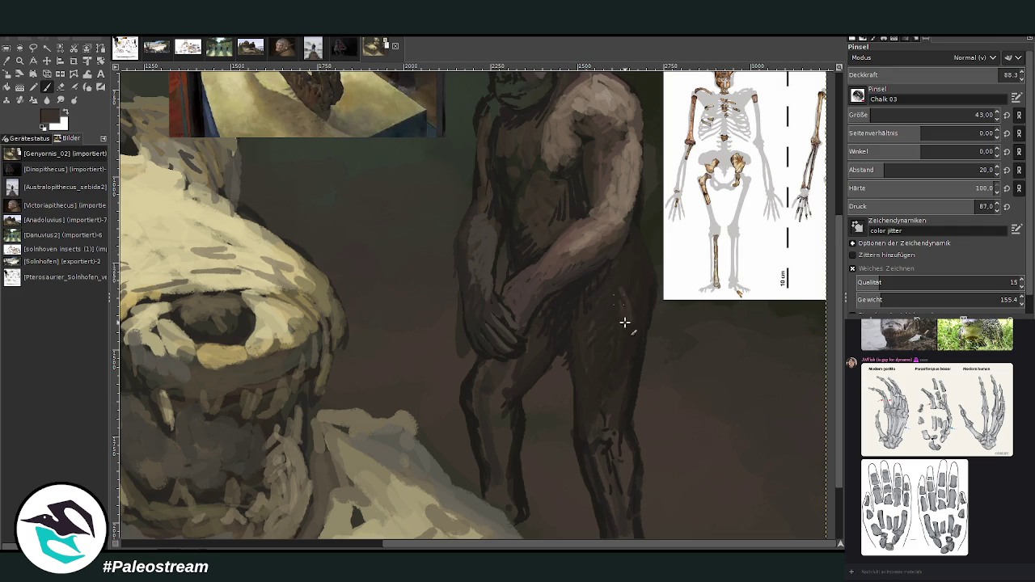
pyautogui.press(']')
pyautogui.press('less')
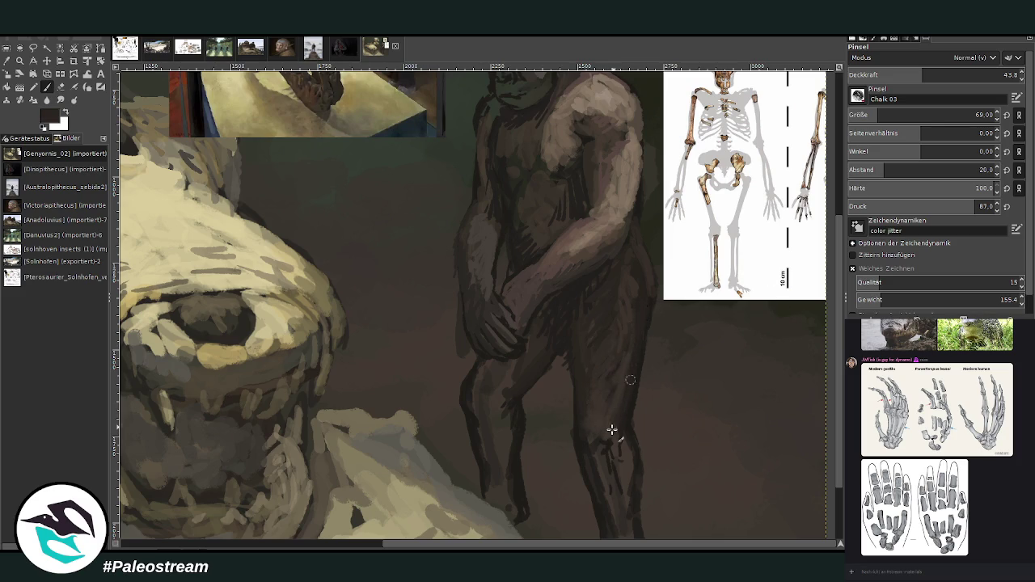
pyautogui.click(966, 75)
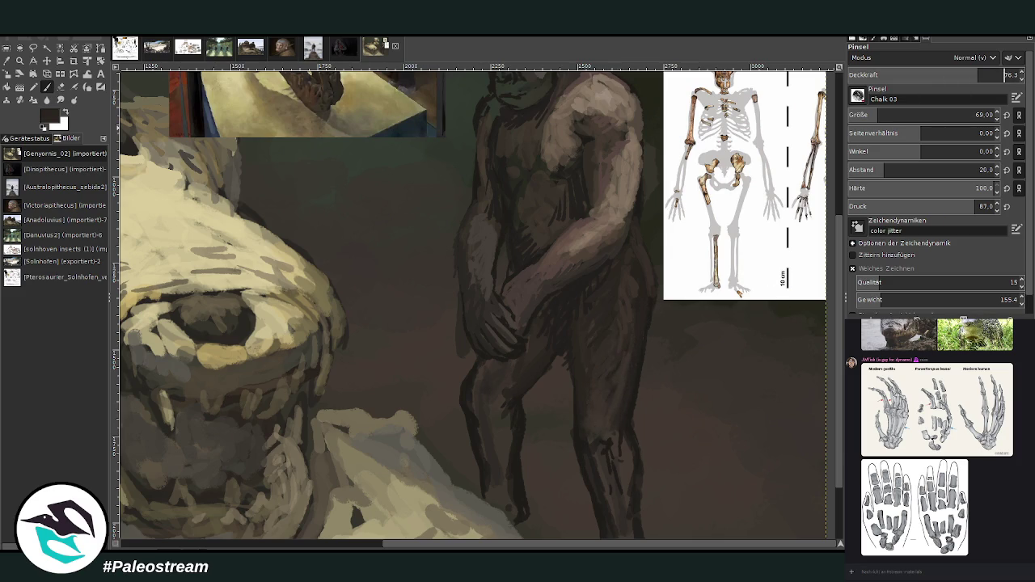
pyautogui.scroll(-1, 774, 267)
pyautogui.moveTo(490, 429)
pyautogui.mouseDown()
pyautogui.moveTo(506, 448)
pyautogui.moveTo(487, 323)
pyautogui.moveTo(497, 316)
pyautogui.moveTo(485, 322)
pyautogui.moveTo(496, 350)
pyautogui.moveTo(527, 326)
pyautogui.moveTo(518, 322)
pyautogui.mouseUp()
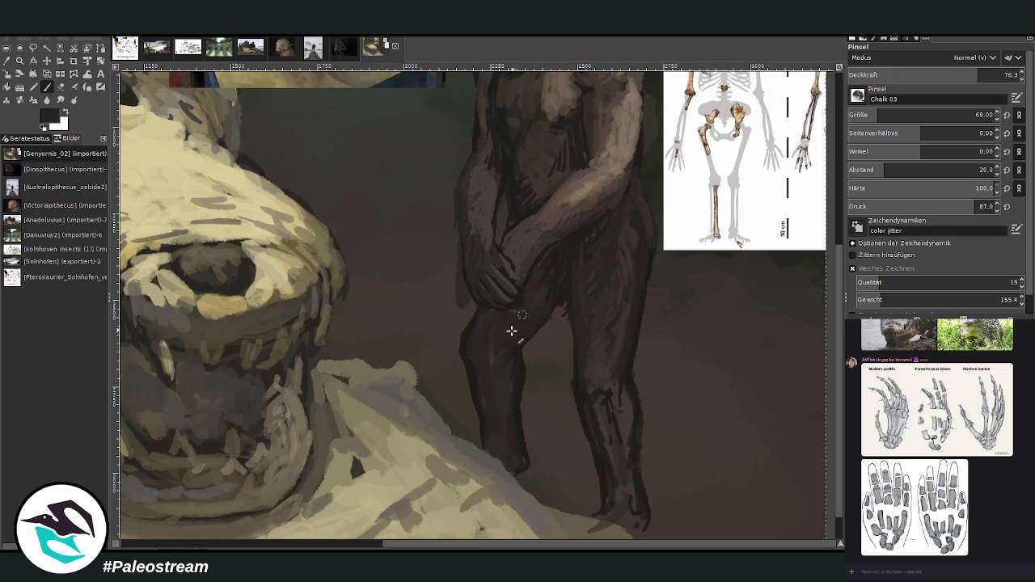
pyautogui.moveTo(608, 429)
pyautogui.mouseDown()
pyautogui.moveTo(603, 389)
pyautogui.moveTo(625, 507)
pyautogui.moveTo(644, 519)
pyautogui.mouseUp()
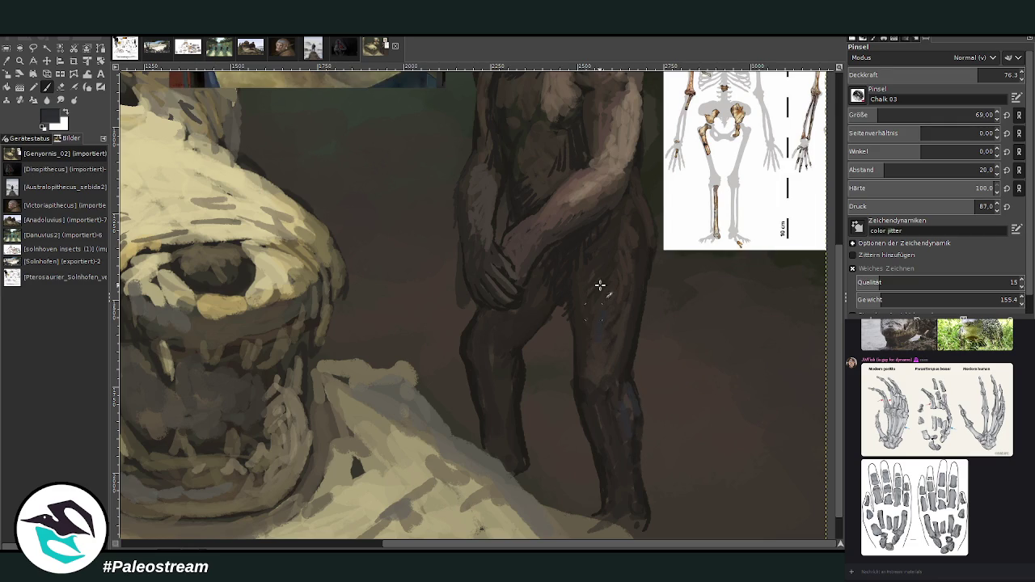
pyautogui.scroll(3, 838, 440)
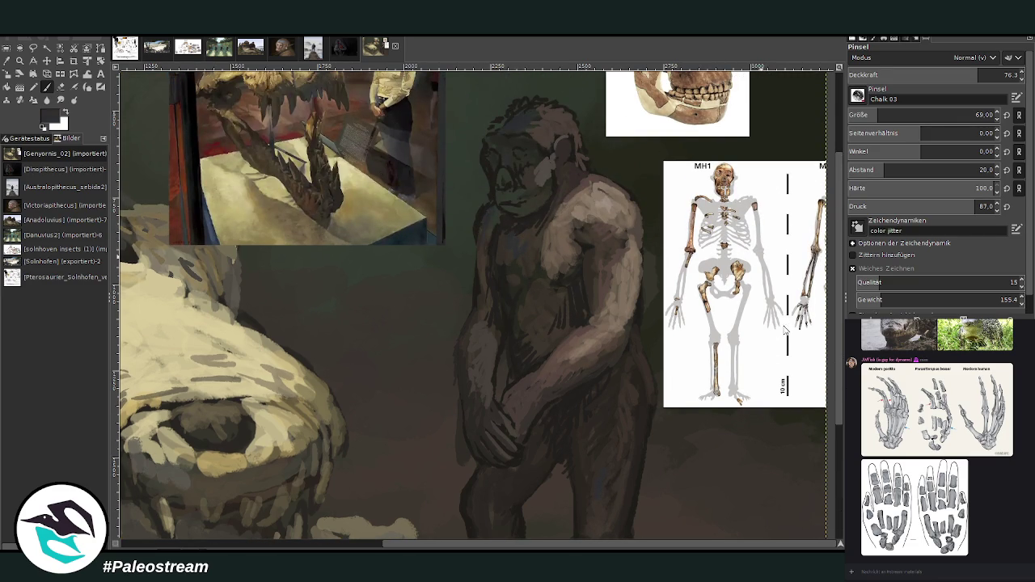
# Raise the Paintbrush Deckkraft to 92.4 and reduce Größe to 48
pyautogui.click(1000, 74)
pyautogui.moveTo(1000, 74); pyautogui.dragTo(1005, 74)
pyautogui.click(976, 115)
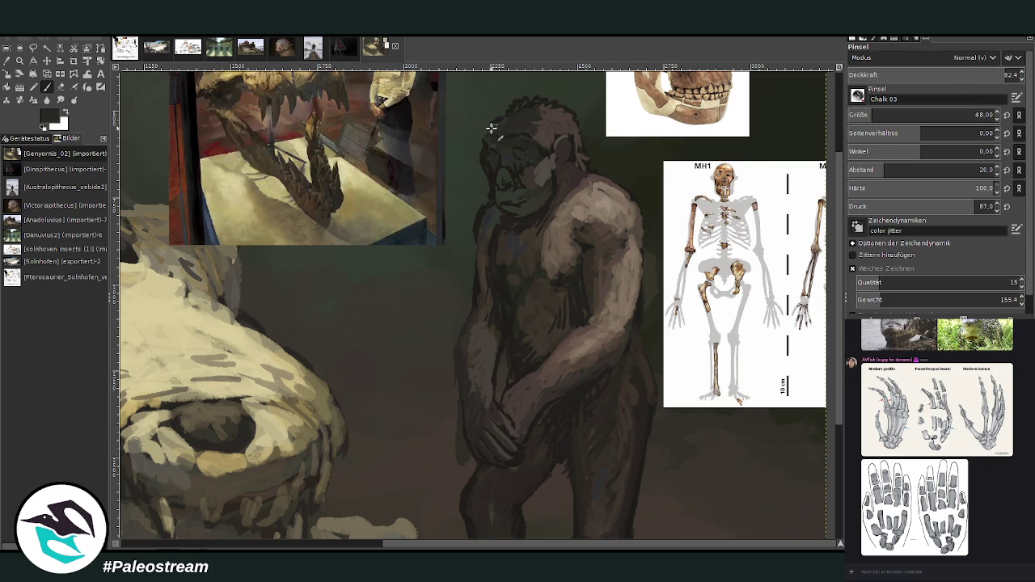
pyautogui.moveTo(839, 195); pyautogui.dragTo(840, 165)
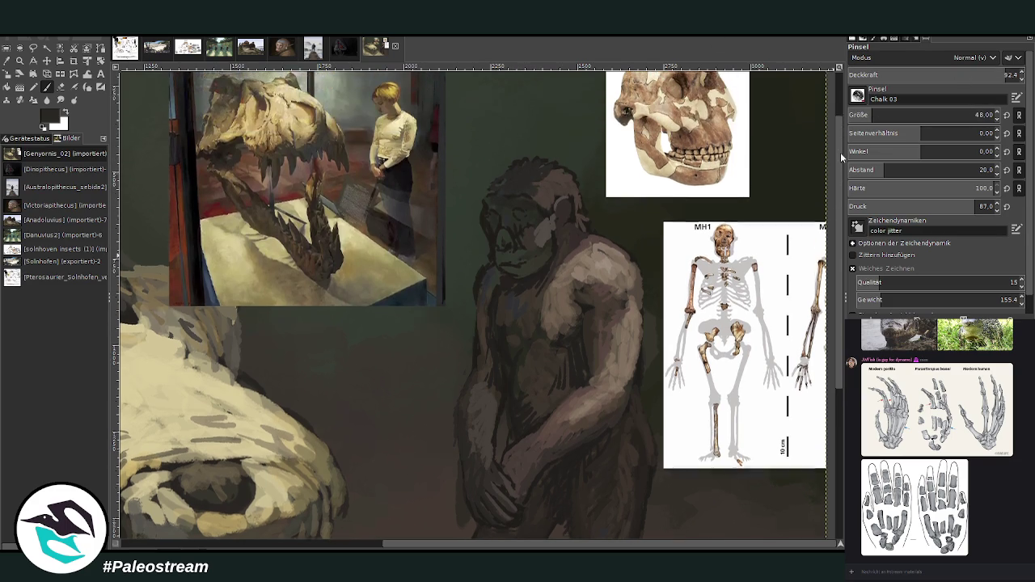
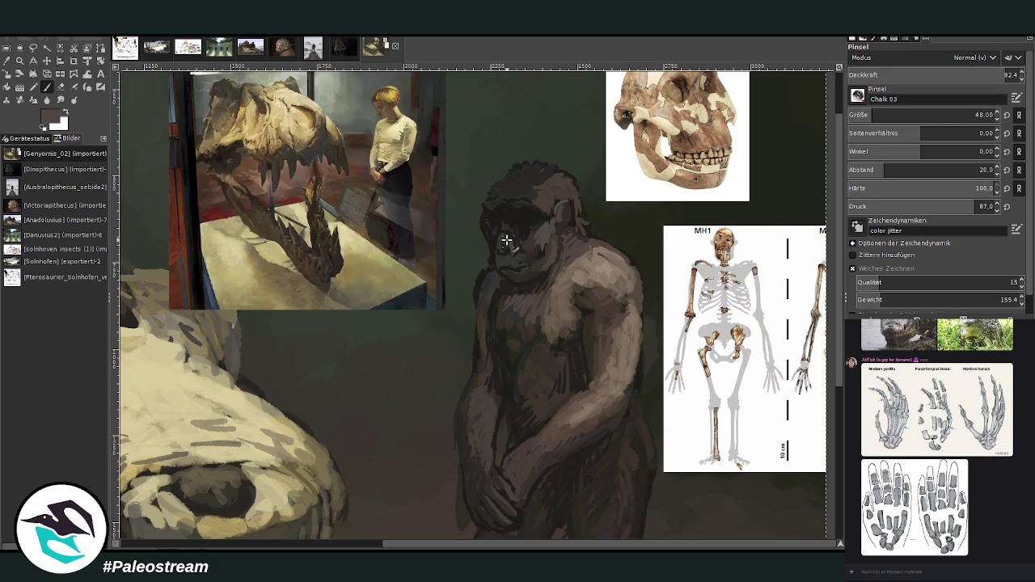
# Lighten the ape's cheek, then darken its mouth, muzzle and brow with dark brown chalk strokes
pyautogui.keyDown('ctrl'); pyautogui.click(793, 305); pyautogui.keyUp('ctrl')
pyautogui.moveTo(546, 234); pyautogui.dragTo(507, 264)
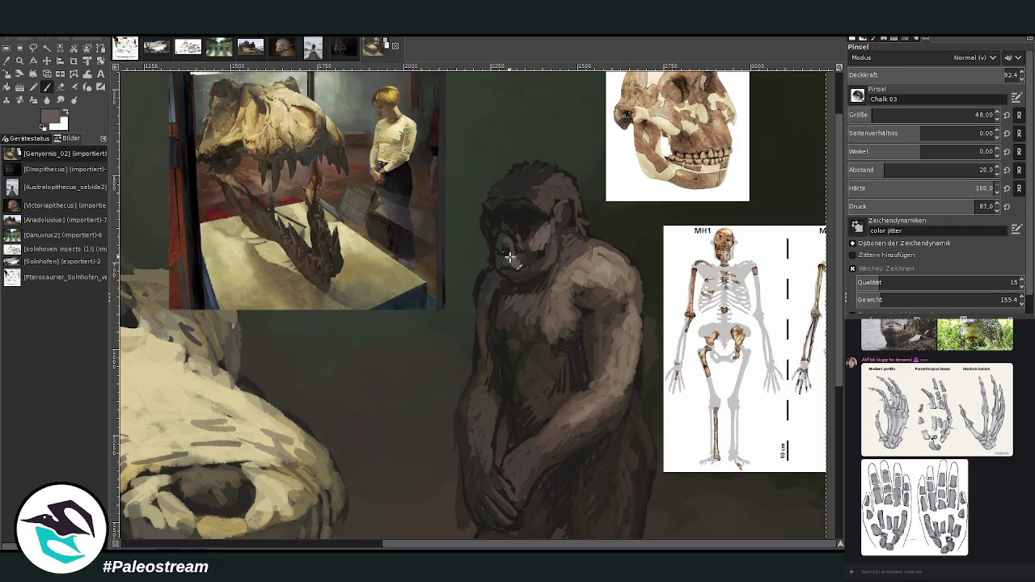
pyautogui.keyDown('ctrl'); pyautogui.click(790, 318); pyautogui.keyUp('ctrl')
pyautogui.moveTo(502, 264); pyautogui.dragTo(507, 275)
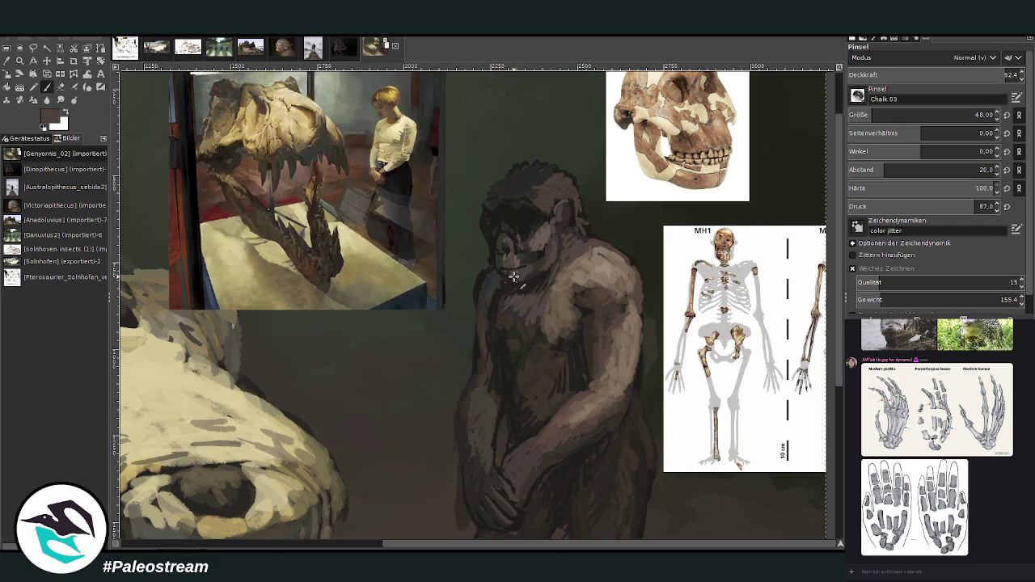
pyautogui.moveTo(499, 229); pyautogui.dragTo(507, 230)
# Shrink the brush, lower its opacity and paint light grey fur on the ape's cheek
pyautogui.keyDown('ctrl'); pyautogui.click(787, 326); pyautogui.keyUp('ctrl')
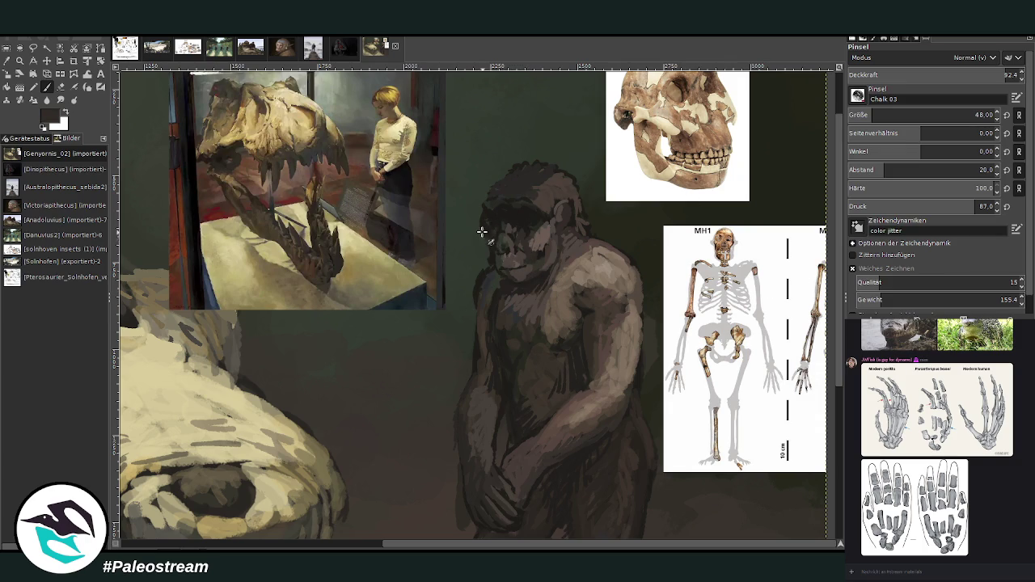
pyautogui.press('less')
pyautogui.keyDown('ctrl'); pyautogui.click(789, 330); pyautogui.keyUp('ctrl')
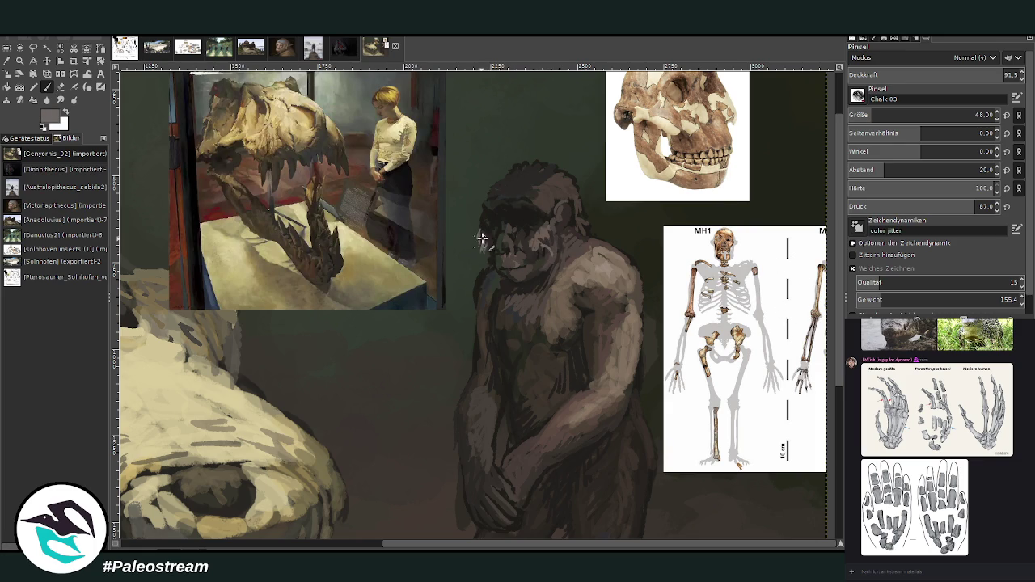
pyautogui.moveTo(930, 119); pyautogui.dragTo(913, 118)
pyautogui.moveTo(990, 74); pyautogui.dragTo(953, 75)
pyautogui.press('d')
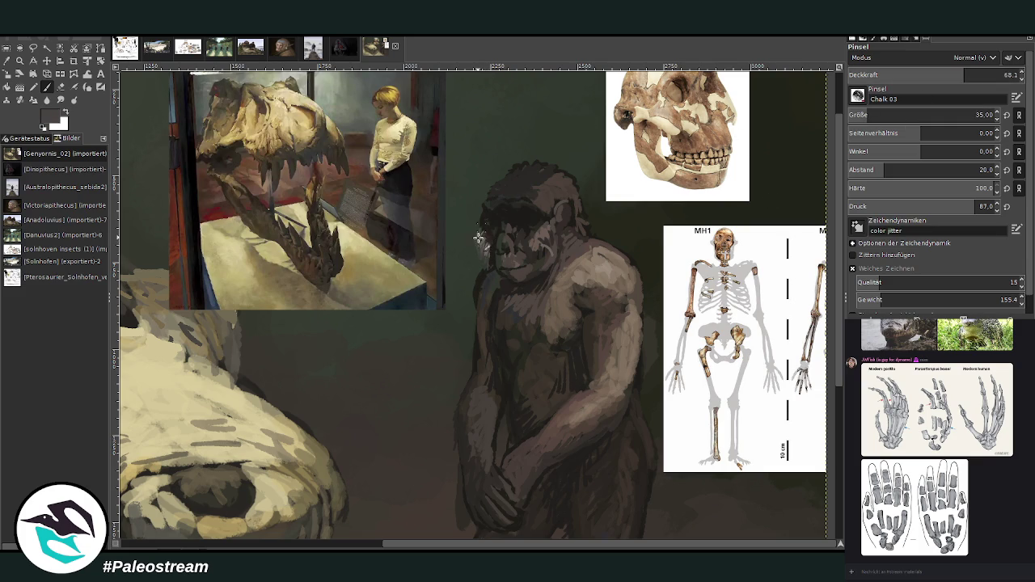
pyautogui.keyDown('ctrl'); pyautogui.click(783, 320); pyautogui.keyUp('ctrl')
pyautogui.moveTo(545, 237)
pyautogui.mouseDown()
pyautogui.moveTo(566, 274)
pyautogui.moveTo(544, 249)
pyautogui.moveTo(561, 264)
pyautogui.moveTo(568, 258)
pyautogui.moveTo(552, 271)
pyautogui.mouseUp()
pyautogui.moveTo(555, 223)
pyautogui.mouseDown()
pyautogui.moveTo(573, 241)
pyautogui.moveTo(536, 266)
pyautogui.moveTo(553, 275)
pyautogui.moveTo(574, 264)
pyautogui.moveTo(570, 236)
pyautogui.mouseUp()
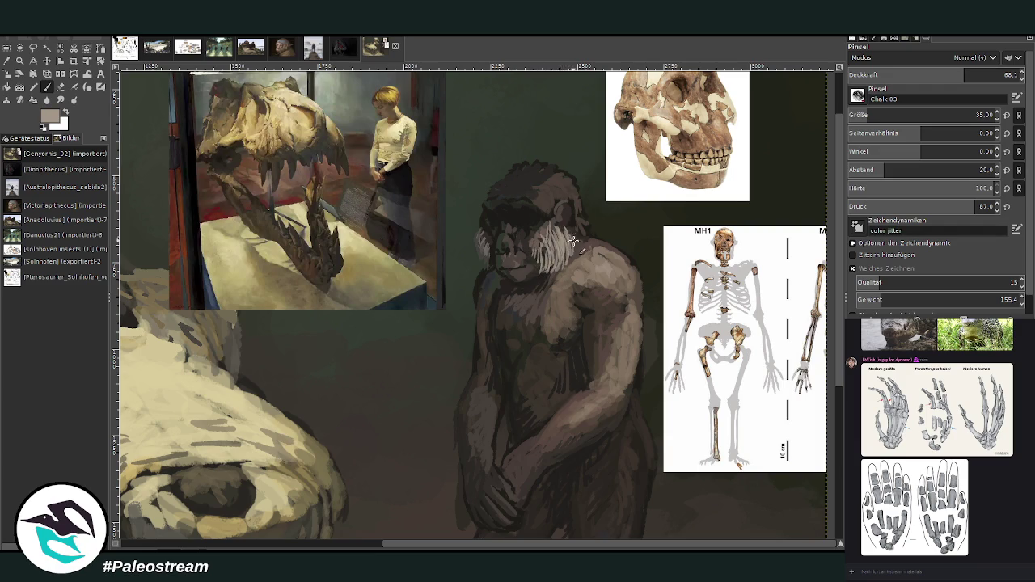
# Repaint the left cheek, add grey whiskers on the right cheek and extend the head outline
pyautogui.keyDown('ctrl'); pyautogui.click(786, 305); pyautogui.keyUp('ctrl')
pyautogui.moveTo(485, 266)
pyautogui.mouseDown()
pyautogui.moveTo(471, 236)
pyautogui.moveTo(474, 253)
pyautogui.mouseUp()
pyautogui.keyDown('ctrl'); pyautogui.click(782, 310); pyautogui.keyUp('ctrl')
pyautogui.moveTo(566, 223); pyautogui.dragTo(575, 251)
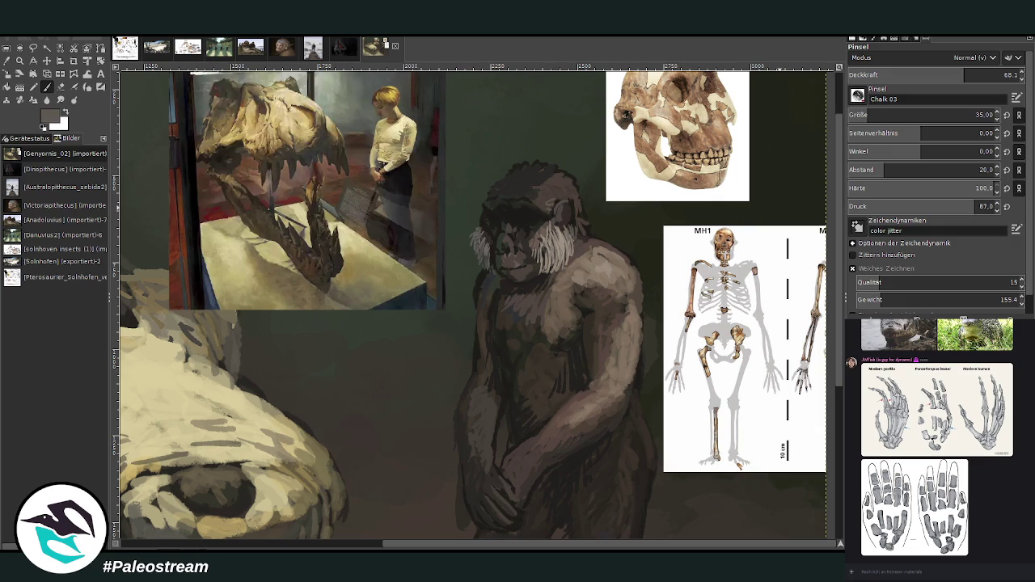
pyautogui.moveTo(547, 203)
pyautogui.mouseDown()
pyautogui.moveTo(586, 220)
pyautogui.moveTo(624, 260)
pyautogui.moveTo(641, 374)
pyautogui.mouseUp()
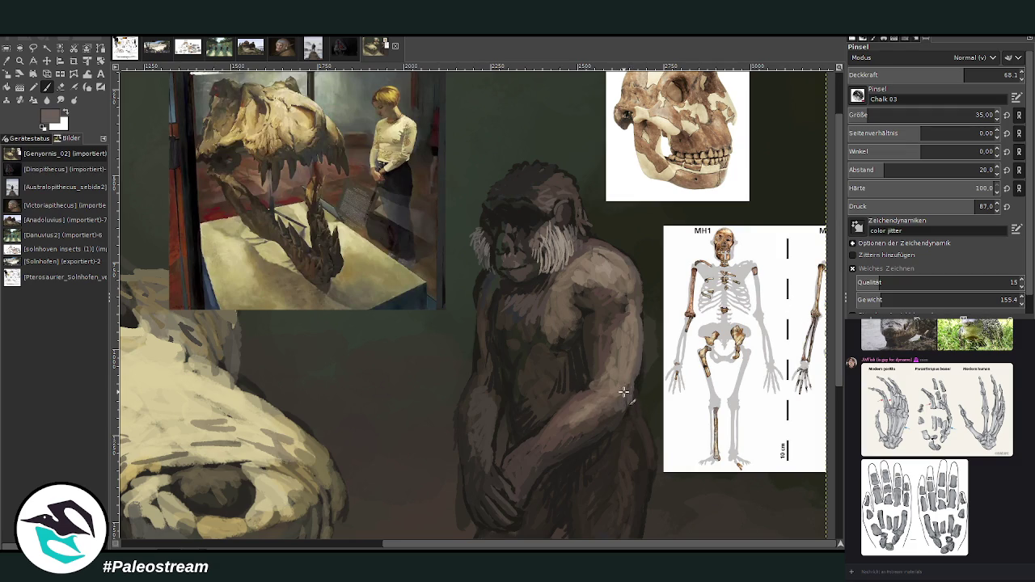
# Pick dark brown and near-black from the references and lower brush opacity to 47
pyautogui.keyDown('ctrl'); pyautogui.click(788, 298); pyautogui.keyUp('ctrl')
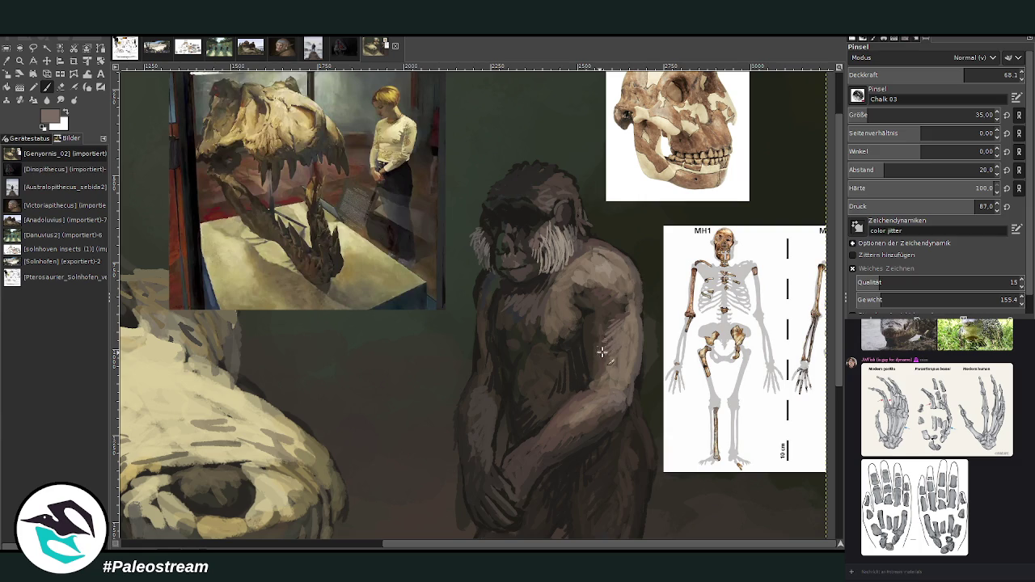
pyautogui.keyDown('ctrl'); pyautogui.click(789, 243); pyautogui.keyUp('ctrl')
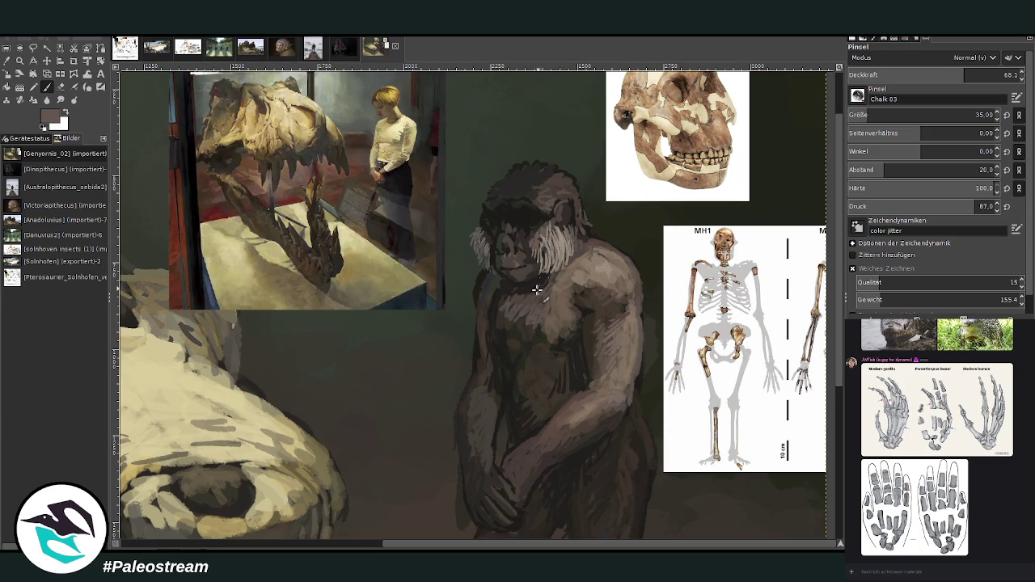
pyautogui.keyDown('ctrl'); pyautogui.click(789, 292); pyautogui.keyUp('ctrl')
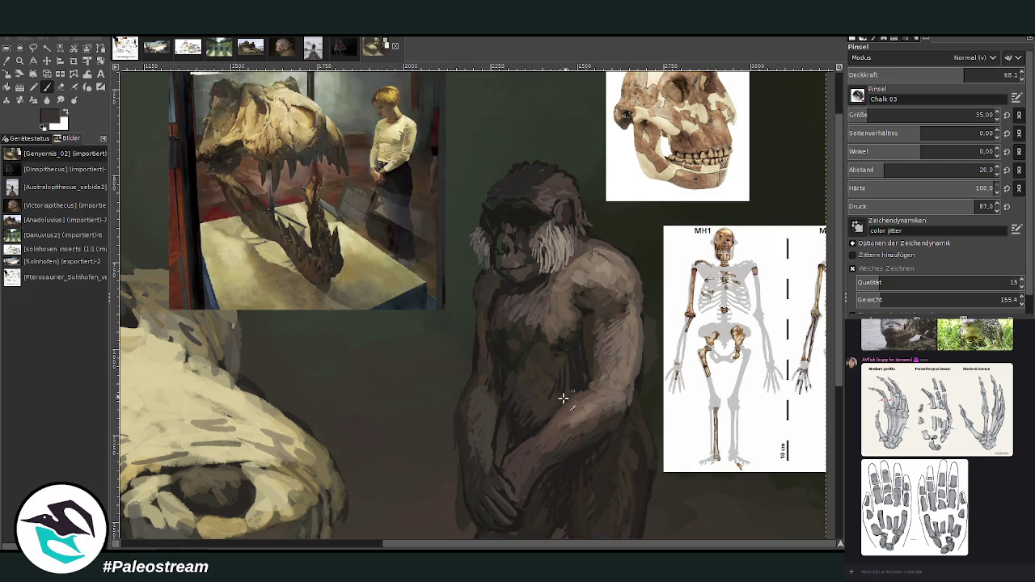
pyautogui.keyDown('ctrl'); pyautogui.click(783, 335); pyautogui.keyUp('ctrl')
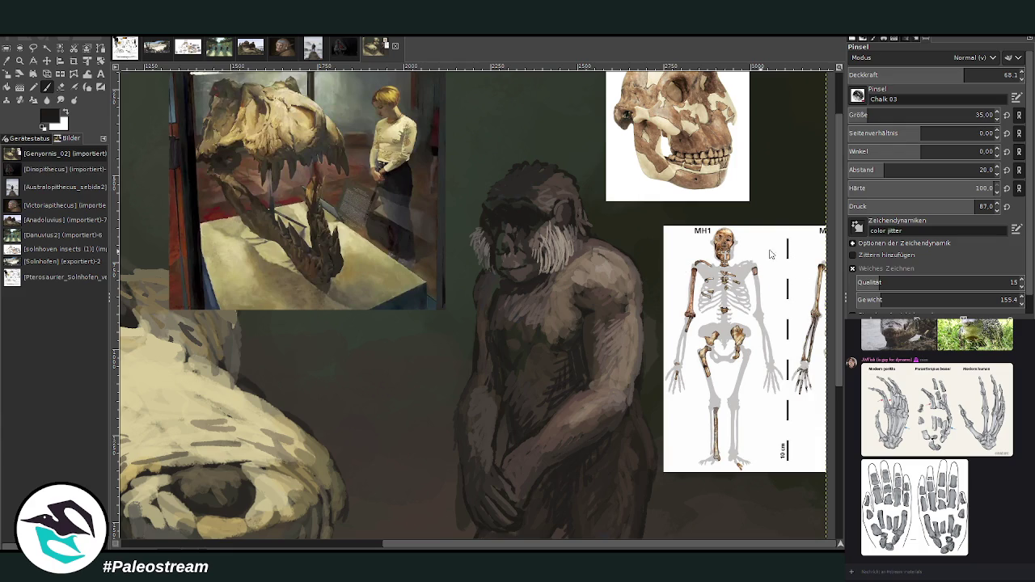
pyautogui.click(928, 75)
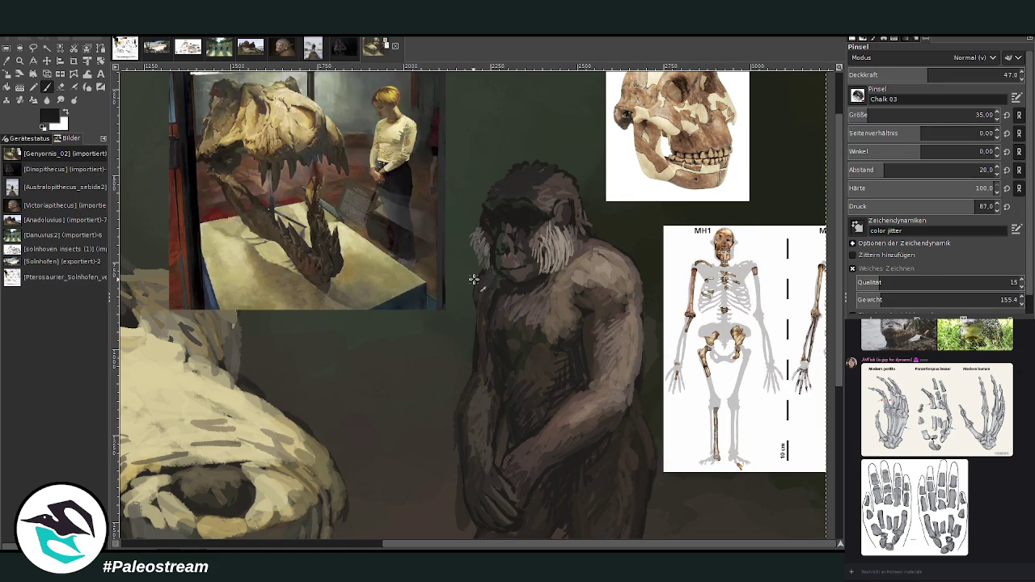
# Sample a beige from the painting and add lighter hair across the top of the ape's head
pyautogui.press('o')
pyautogui.click(560, 241)
pyautogui.press('p')
pyautogui.moveTo(545, 199)
pyautogui.mouseDown()
pyautogui.moveTo(569, 188)
pyautogui.moveTo(566, 199)
pyautogui.moveTo(593, 215)
pyautogui.moveTo(550, 189)
pyautogui.moveTo(540, 203)
pyautogui.moveTo(522, 186)
pyautogui.moveTo(565, 190)
pyautogui.moveTo(566, 176)
pyautogui.moveTo(593, 243)
pyautogui.moveTo(581, 197)
pyautogui.moveTo(553, 174)
pyautogui.moveTo(534, 166)
pyautogui.moveTo(491, 191)
pyautogui.moveTo(558, 172)
pyautogui.moveTo(526, 186)
pyautogui.moveTo(601, 234)
pyautogui.mouseUp()
pyautogui.keyDown('ctrl'); pyautogui.click(777, 289); pyautogui.keyUp('ctrl')
pyautogui.keyDown('ctrl'); pyautogui.click(784, 308); pyautogui.keyUp('ctrl')
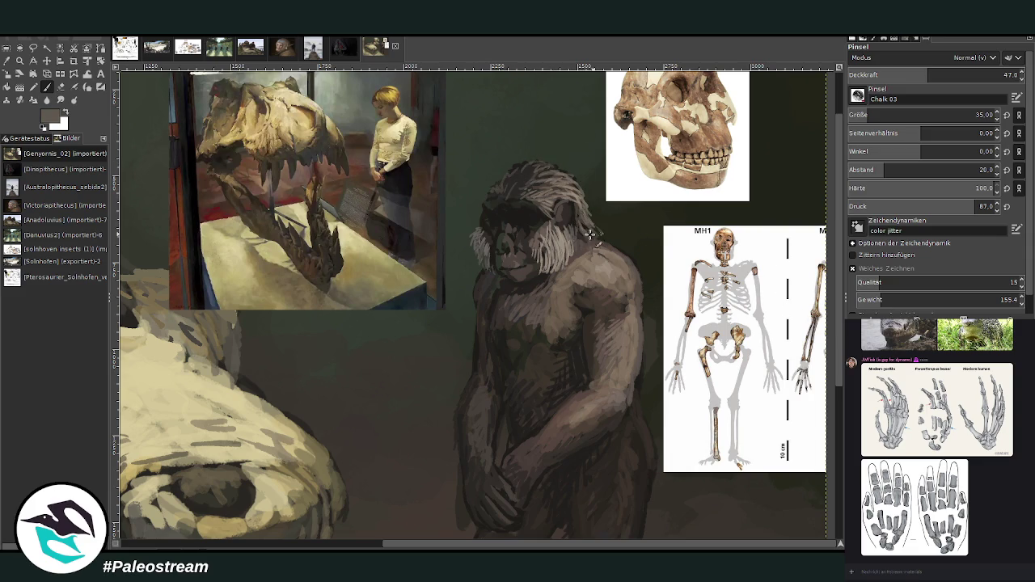
# Raise brush opacity to 69.7 and add faint light grey strokes along the ape's shoulder
pyautogui.click(951, 75)
pyautogui.press('>')
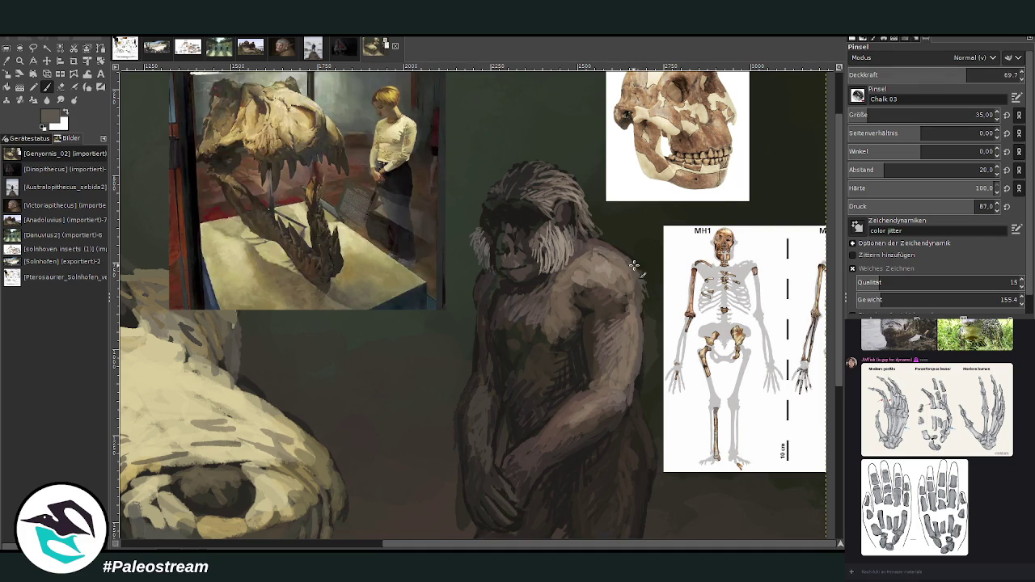
pyautogui.keyDown('ctrl'); pyautogui.click(783, 285); pyautogui.keyUp('ctrl')
pyautogui.keyDown('ctrl'); pyautogui.click(782, 290); pyautogui.keyUp('ctrl')
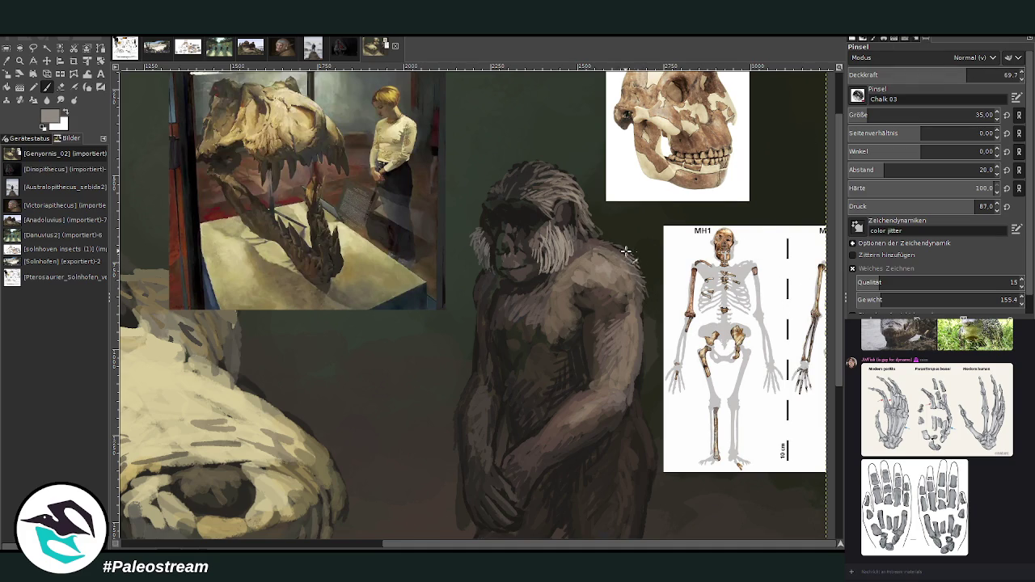
pyautogui.moveTo(634, 274)
pyautogui.mouseDown()
pyautogui.moveTo(644, 298)
pyautogui.moveTo(611, 240)
pyautogui.moveTo(628, 316)
pyautogui.moveTo(609, 331)
pyautogui.mouseUp()
pyautogui.press('-')
pyautogui.press('-')
pyautogui.press('-')
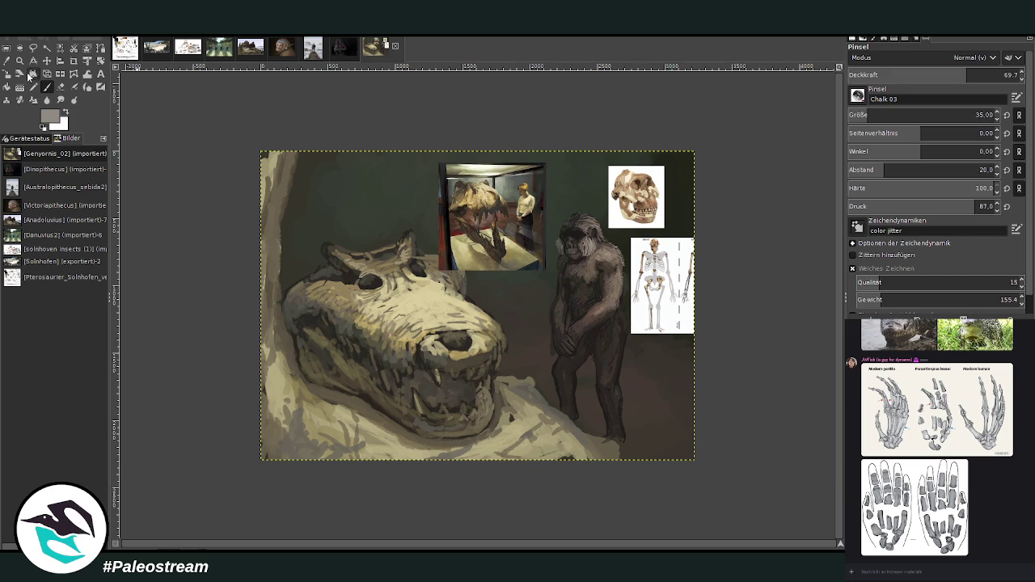
# Zoom in on the ape, sample dark brown and paint small dark marks at its feet
pyautogui.click(20, 61)
pyautogui.moveTo(463, 172); pyautogui.dragTo(653, 435)
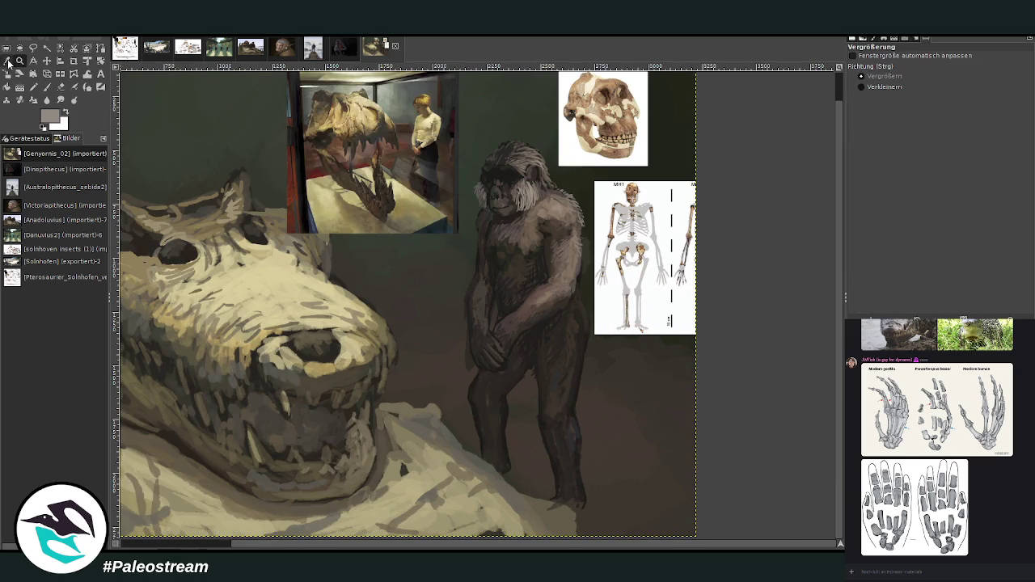
pyautogui.click(6, 61)
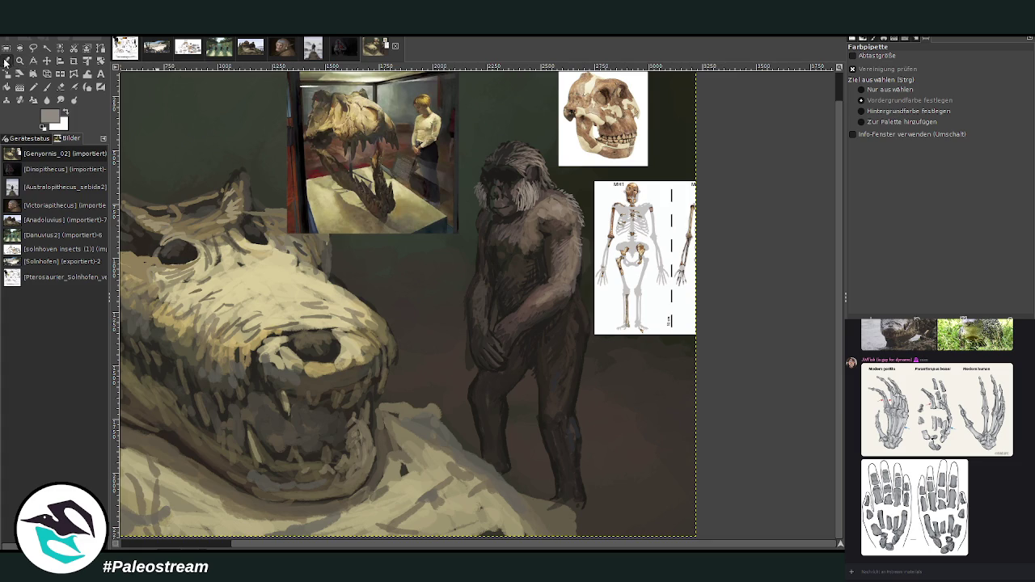
pyautogui.click(602, 471)
pyautogui.press('p')
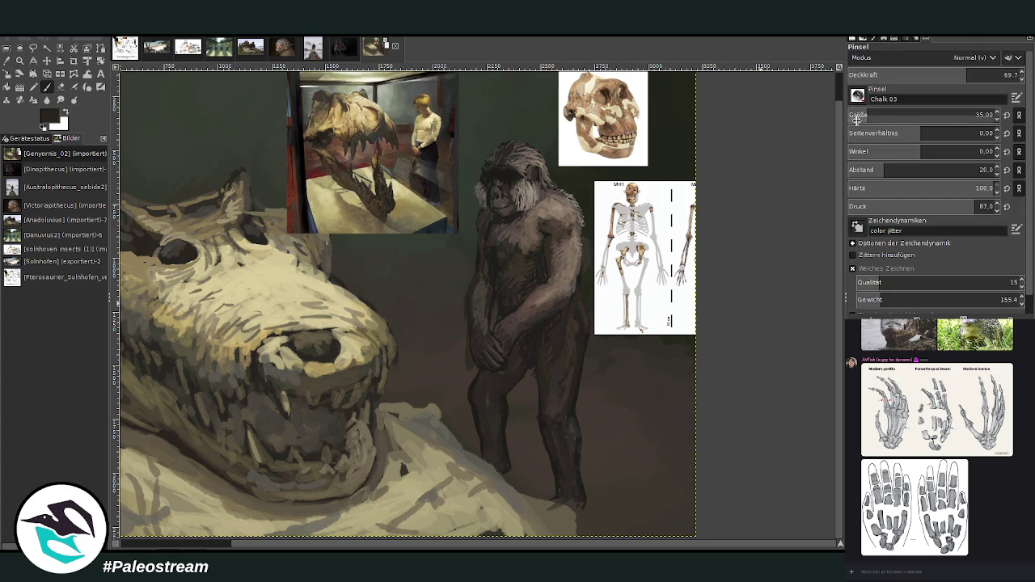
pyautogui.moveTo(554, 500); pyautogui.dragTo(510, 474)
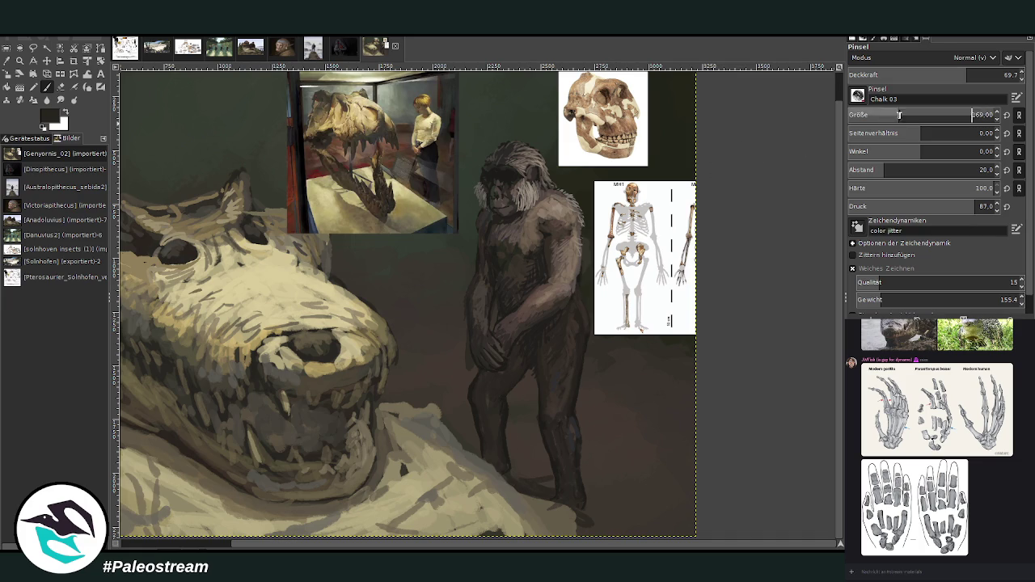
# Enlarge the brush to 210 and softly paint a broad shadow under the ape's feet
pyautogui.click(906, 115)
pyautogui.moveTo(894, 77); pyautogui.dragTo(902, 64)
pyautogui.moveTo(575, 496)
pyautogui.mouseDown()
pyautogui.moveTo(522, 466)
pyautogui.moveTo(597, 483)
pyautogui.mouseUp()
pyautogui.moveTo(538, 461); pyautogui.dragTo(447, 439)
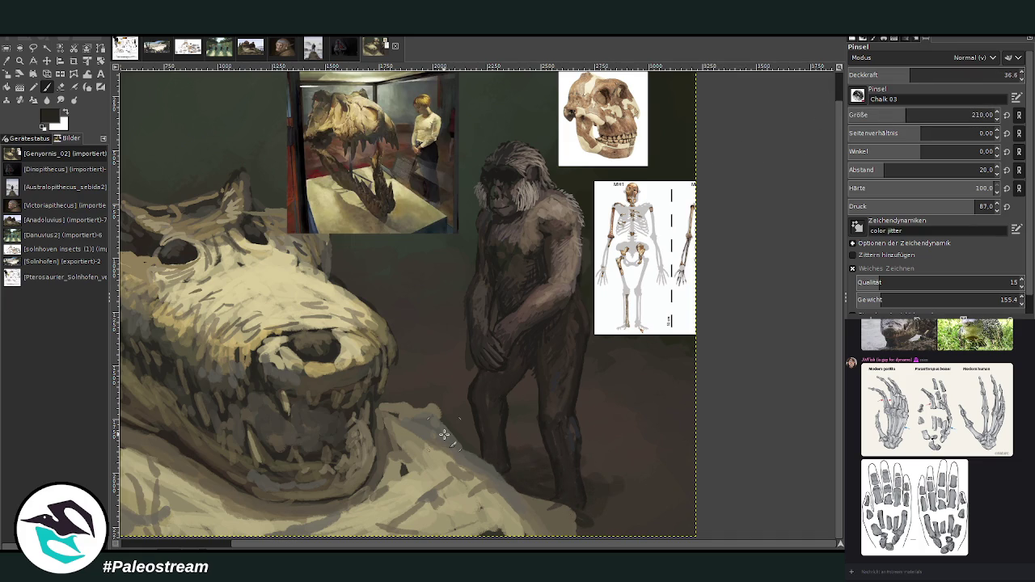
pyautogui.scroll(-1, 444, 434)
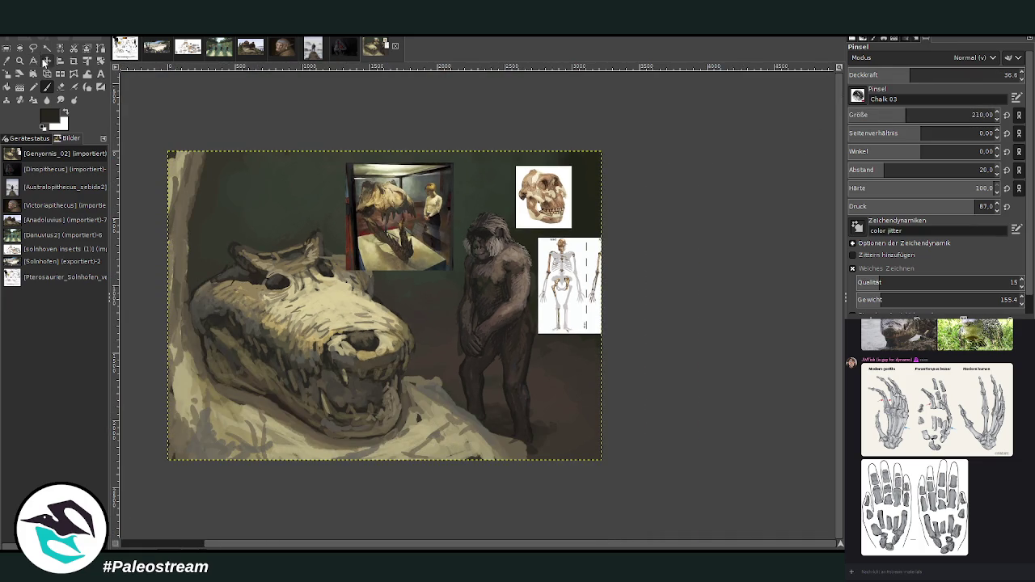
# Move the T-rex museum photo to the bottom-right corner and zoom the painting to fill the window
pyautogui.click(46, 60)
pyautogui.moveTo(393, 209)
pyautogui.mouseDown()
pyautogui.moveTo(544, 396)
pyautogui.moveTo(555, 396)
pyautogui.mouseUp()
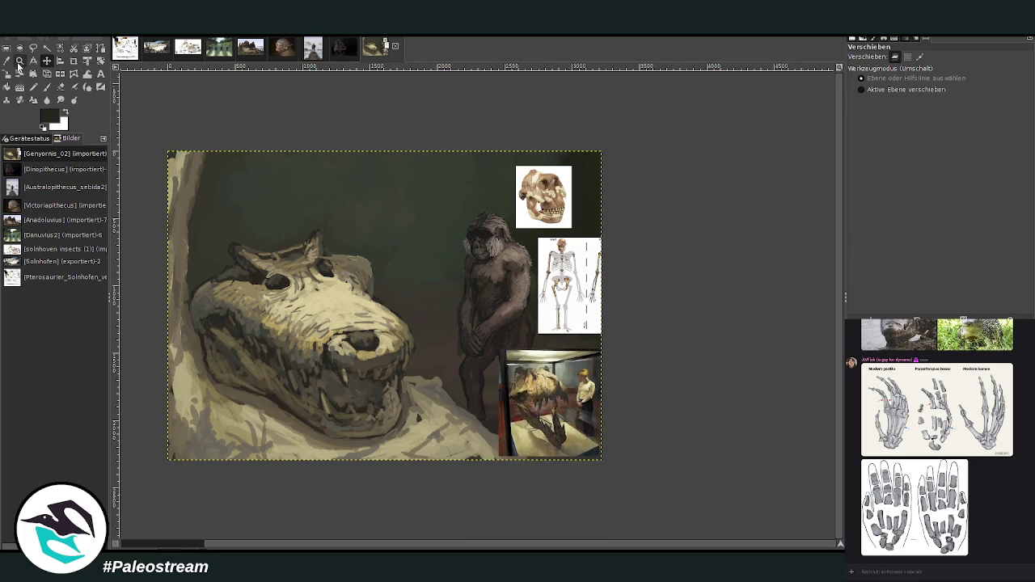
pyautogui.click(20, 61)
pyautogui.moveTo(203, 103); pyautogui.dragTo(595, 464)
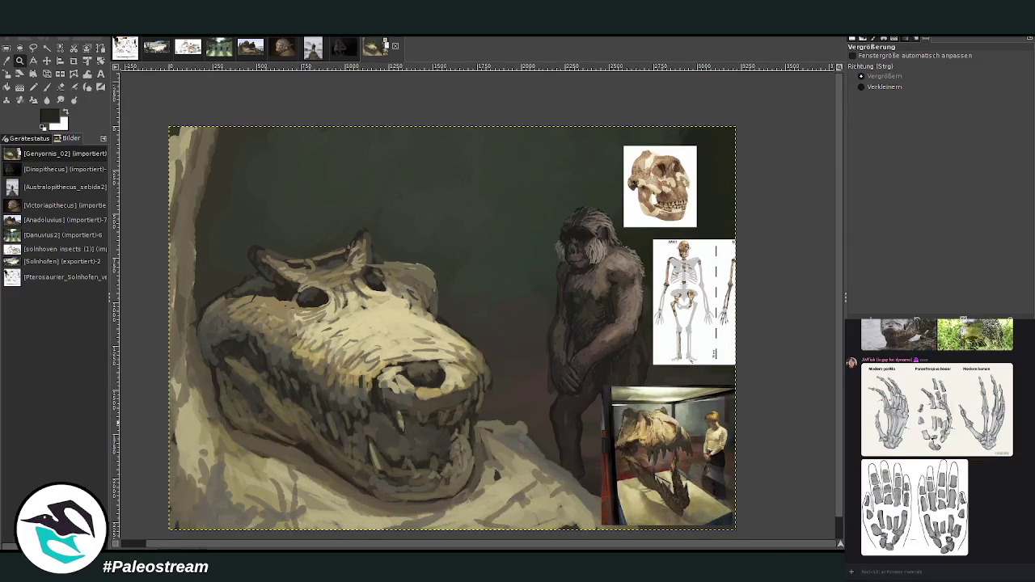
# Paint a dark vertical trunk behind the skull with a size 101 brush at 77.3 opacity
pyautogui.click(46, 87)
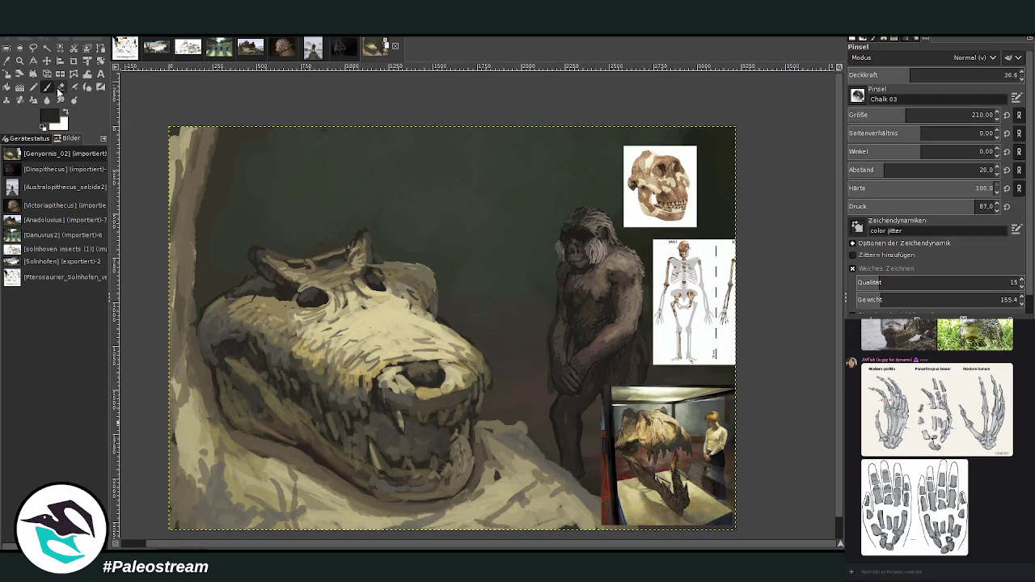
pyautogui.moveTo(906, 74); pyautogui.dragTo(968, 74)
pyautogui.moveTo(906, 115); pyautogui.dragTo(884, 115)
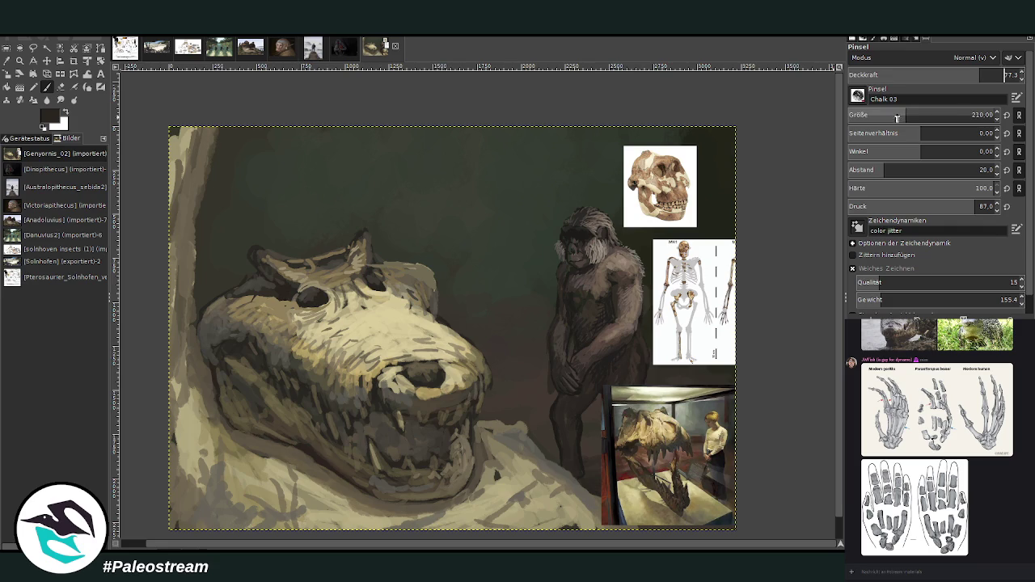
pyautogui.moveTo(448, 244)
pyautogui.mouseDown()
pyautogui.moveTo(418, 120)
pyautogui.moveTo(443, 283)
pyautogui.moveTo(439, 157)
pyautogui.moveTo(426, 148)
pyautogui.moveTo(421, 120)
pyautogui.moveTo(448, 243)
pyautogui.moveTo(446, 127)
pyautogui.mouseUp()
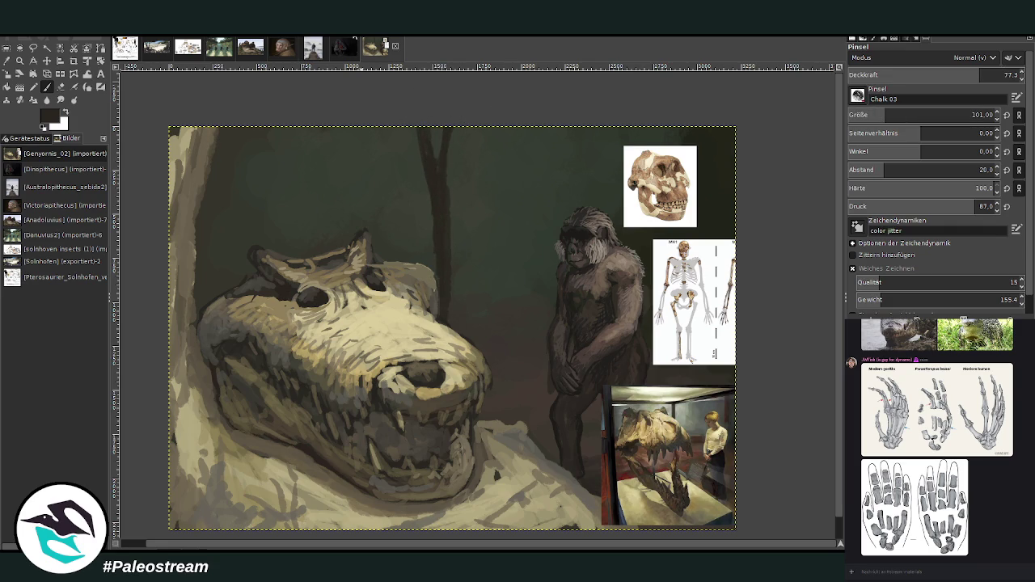
# Paint dark trunk strokes at the top-left, then set the brush to size 163 and opacity 51.7
pyautogui.moveTo(181, 150); pyautogui.dragTo(173, 142)
pyautogui.moveTo(237, 128)
pyautogui.mouseDown()
pyautogui.moveTo(224, 137)
pyautogui.moveTo(203, 281)
pyautogui.moveTo(215, 162)
pyautogui.moveTo(199, 294)
pyautogui.mouseUp()
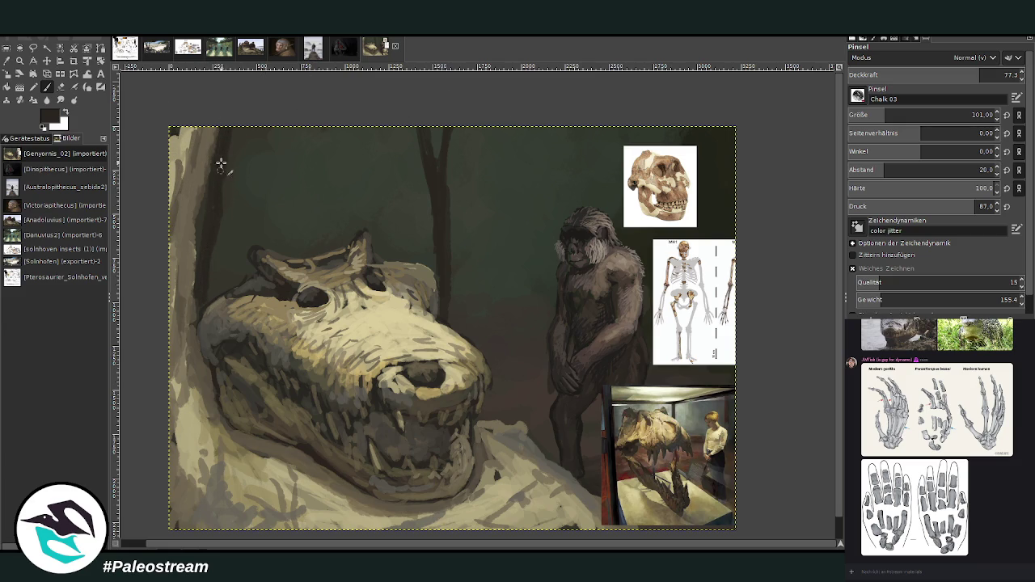
pyautogui.click(896, 115)
pyautogui.click(1003, 74)
pyautogui.write('47')
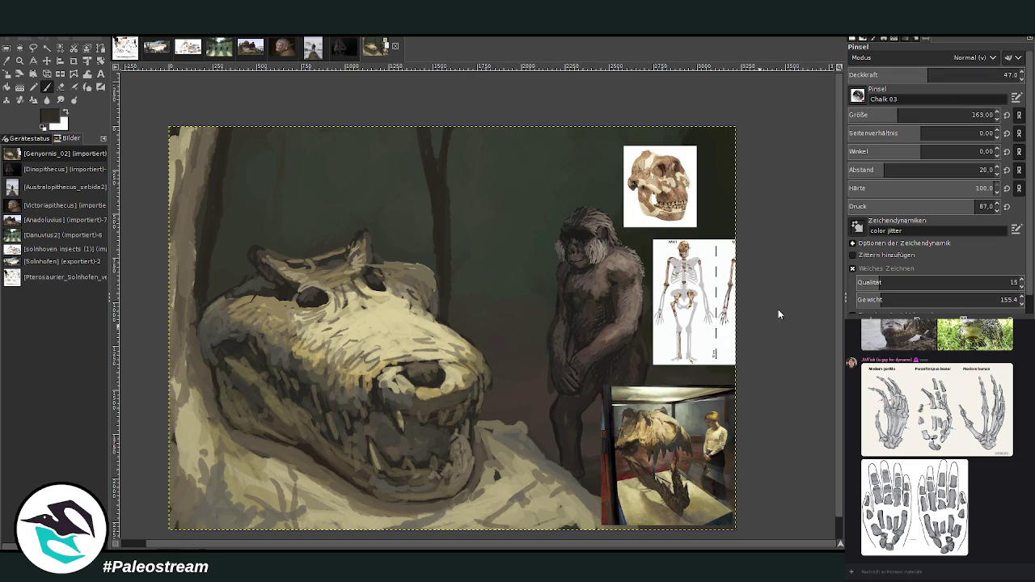
pyautogui.click(890, 74)
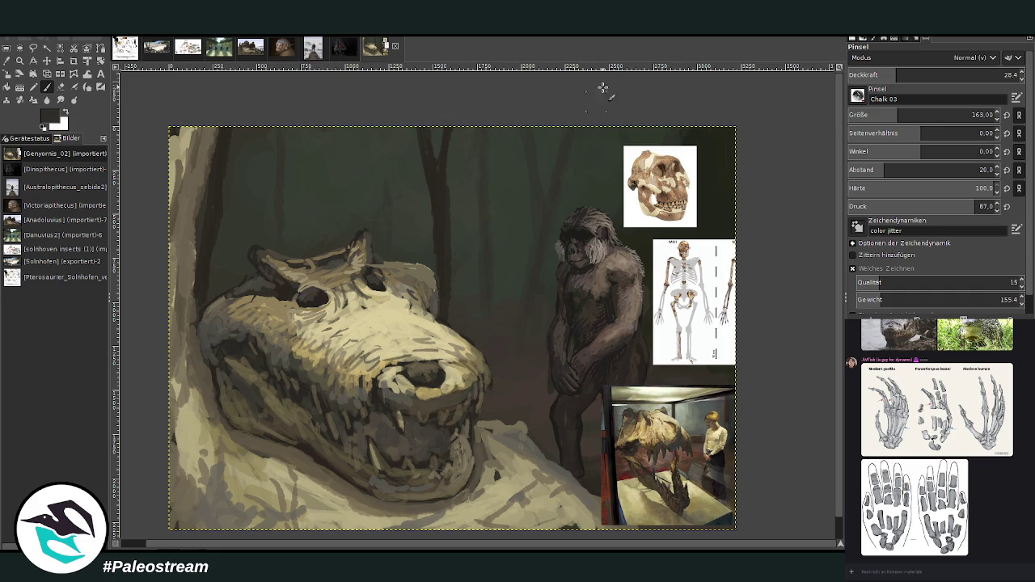
pyautogui.click(936, 74)
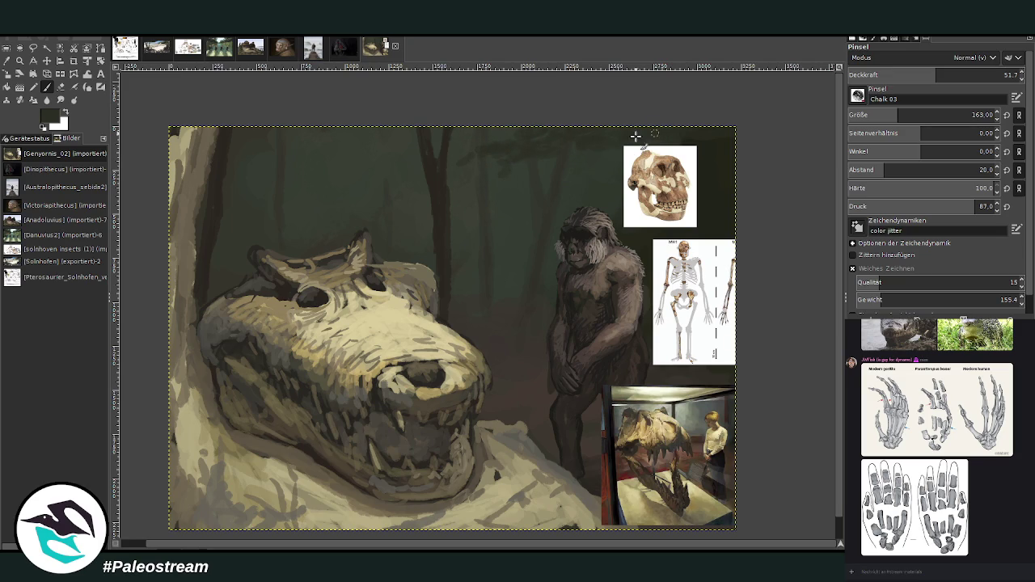
# Paint pale green foliage strokes along the top edge at 77.6 opacity
pyautogui.click(980, 75)
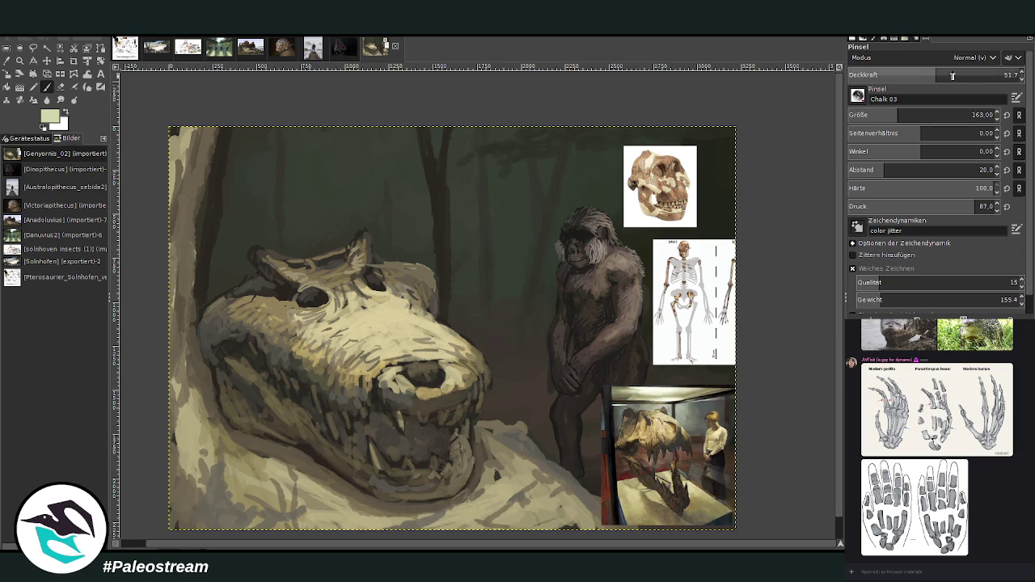
pyautogui.moveTo(484, 141); pyautogui.dragTo(439, 146)
pyautogui.moveTo(501, 142)
pyautogui.mouseDown()
pyautogui.moveTo(518, 150)
pyautogui.moveTo(553, 132)
pyautogui.moveTo(471, 141)
pyautogui.mouseUp()
pyautogui.moveTo(570, 133)
pyautogui.mouseDown()
pyautogui.moveTo(554, 145)
pyautogui.moveTo(611, 131)
pyautogui.moveTo(409, 147)
pyautogui.moveTo(582, 120)
pyautogui.moveTo(625, 137)
pyautogui.moveTo(636, 158)
pyautogui.moveTo(652, 124)
pyautogui.mouseUp()
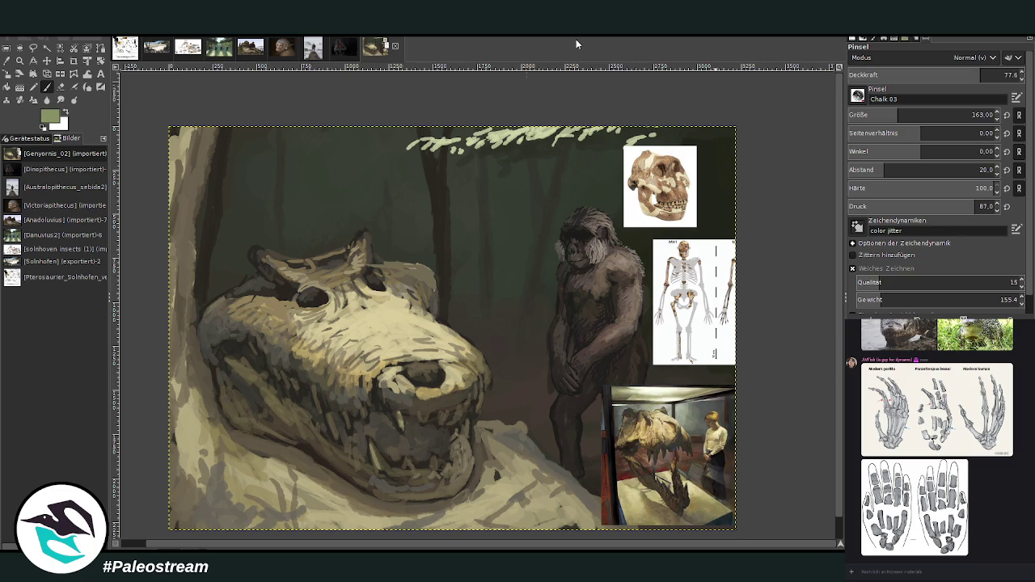
# Dab a soft green haze into the background trees at 24.3 opacity, then shift the T-rex photo left and up
pyautogui.moveTo(890, 121); pyautogui.dragTo(885, 121)
pyautogui.click(946, 72)
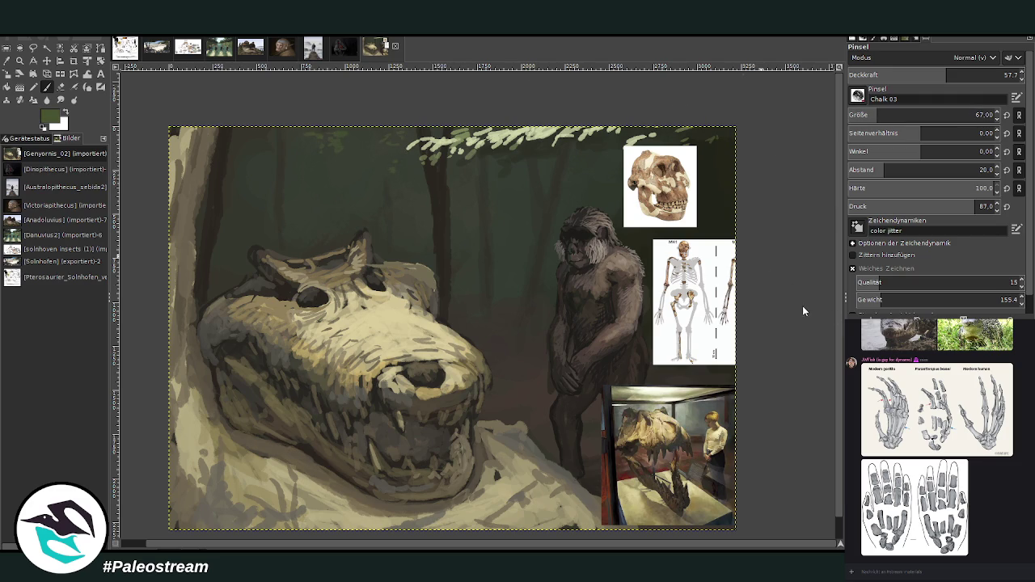
pyautogui.moveTo(878, 115); pyautogui.dragTo(898, 115)
pyautogui.moveTo(946, 75); pyautogui.dragTo(890, 74)
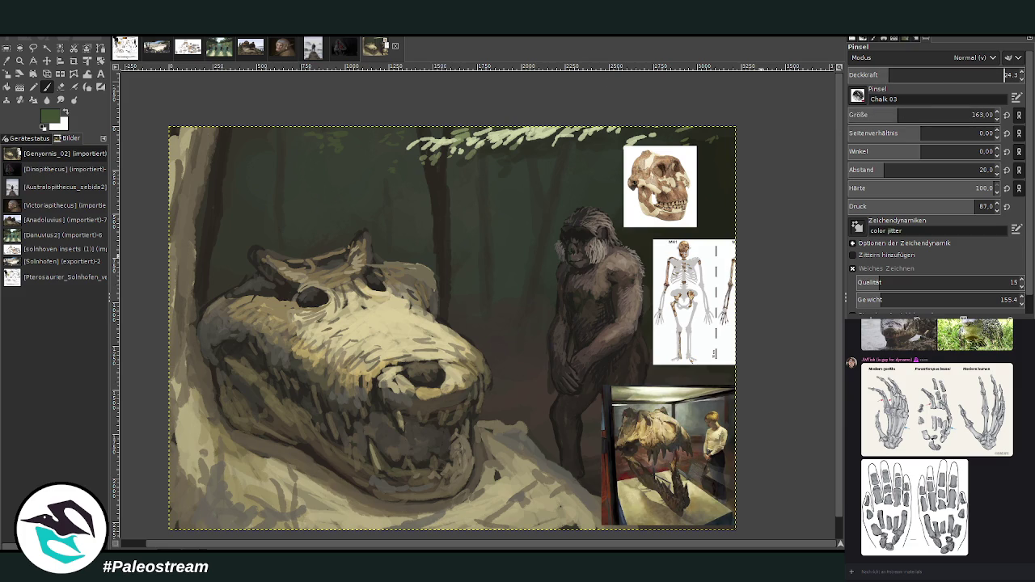
pyautogui.click(466, 218)
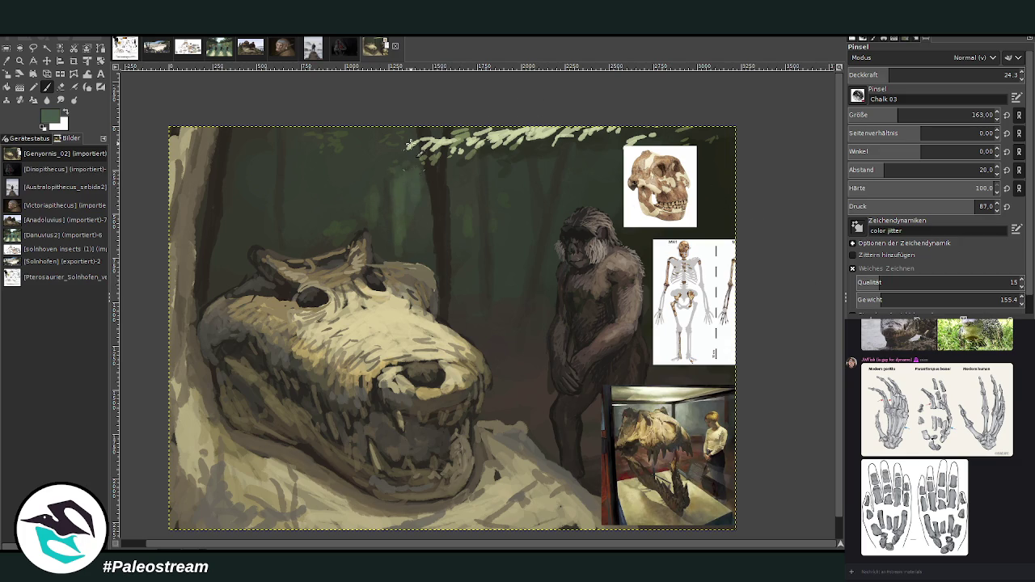
pyautogui.moveTo(407, 211); pyautogui.dragTo(349, 185)
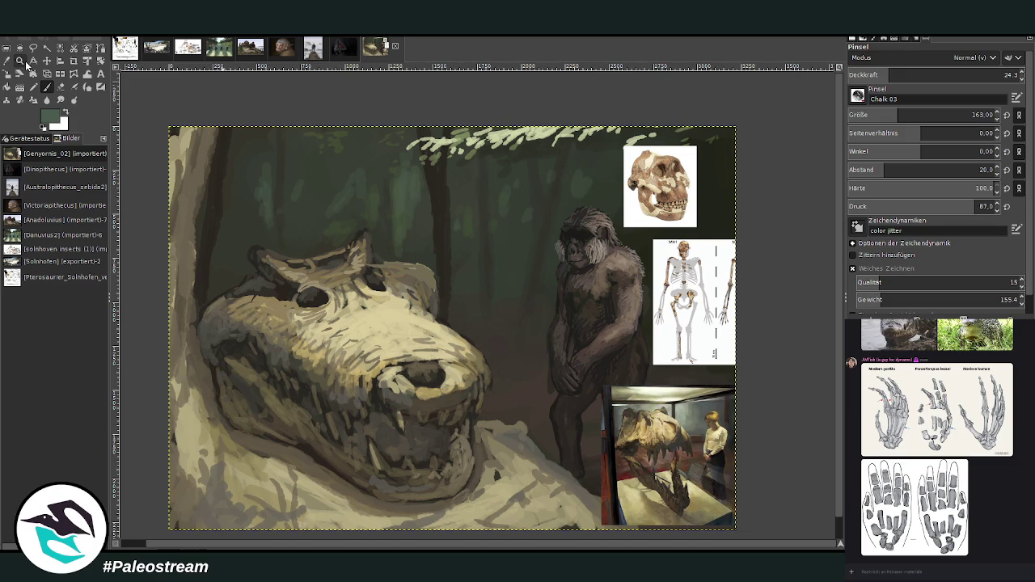
pyautogui.click(46, 60)
pyautogui.moveTo(663, 385); pyautogui.dragTo(596, 366)
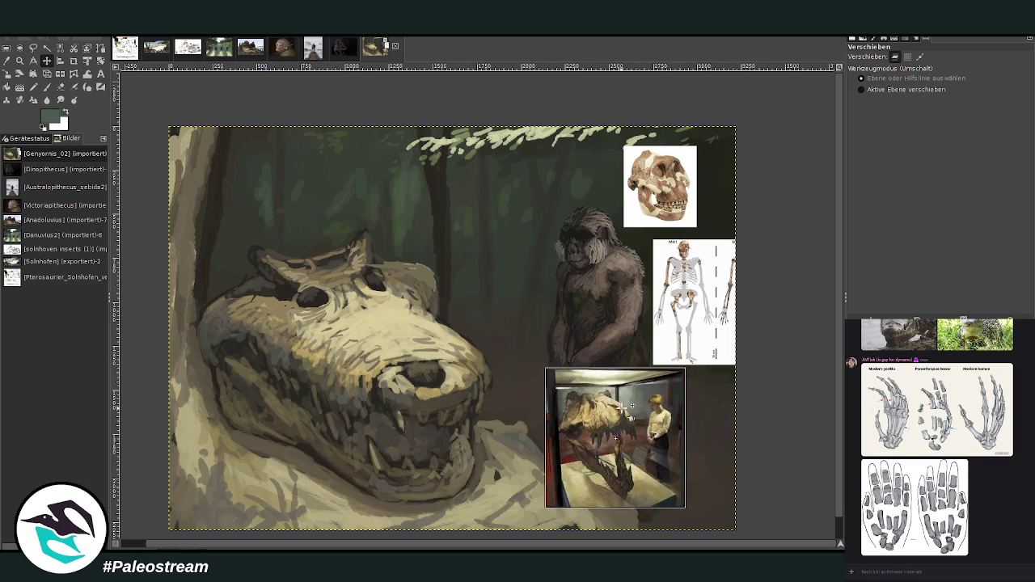
# Zoom around the painting and hide the skeleton and skull reference images
pyautogui.click(19, 61)
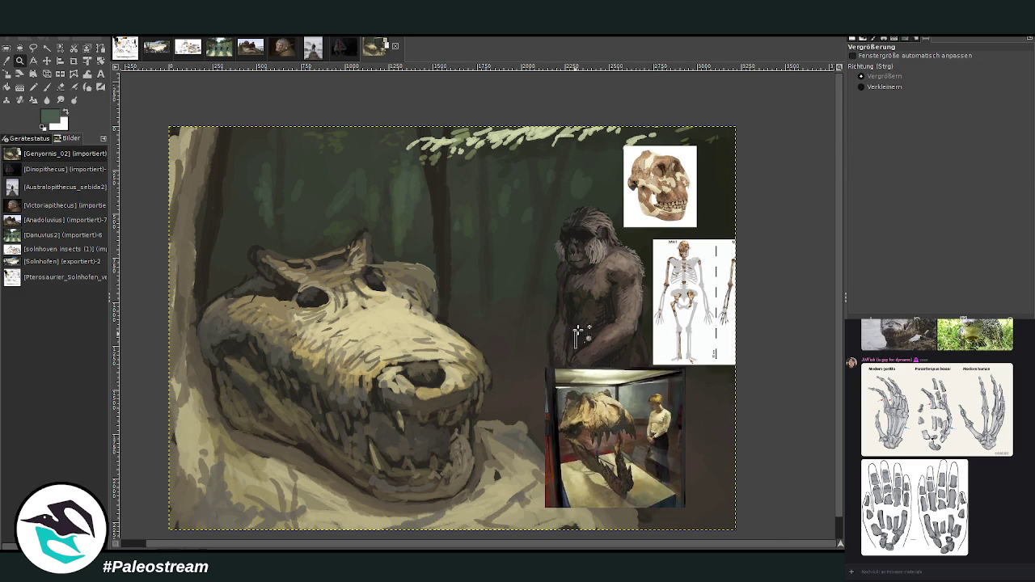
pyautogui.click(614, 437)
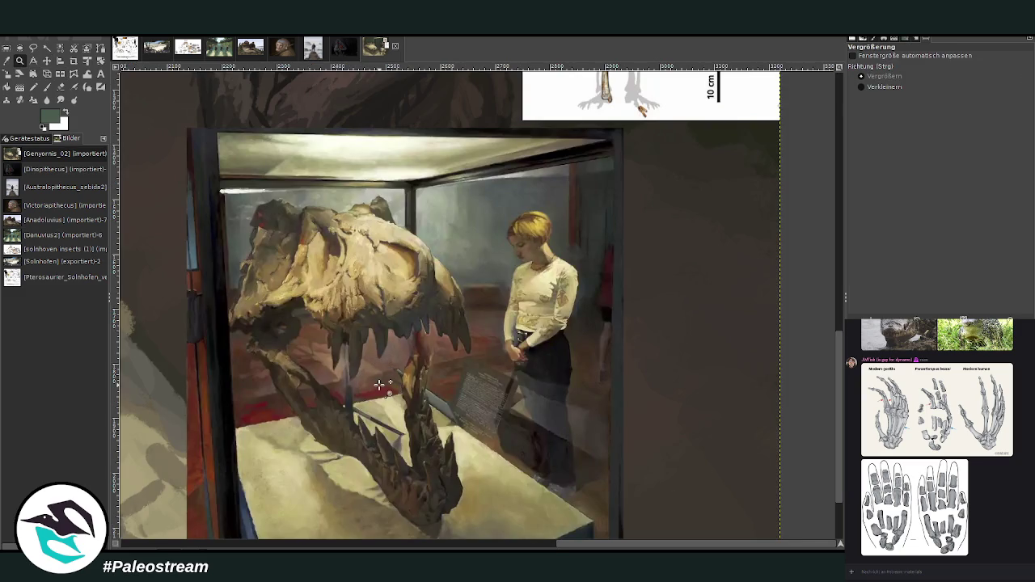
pyautogui.press('-')
pyautogui.press('-')
pyautogui.press('-')
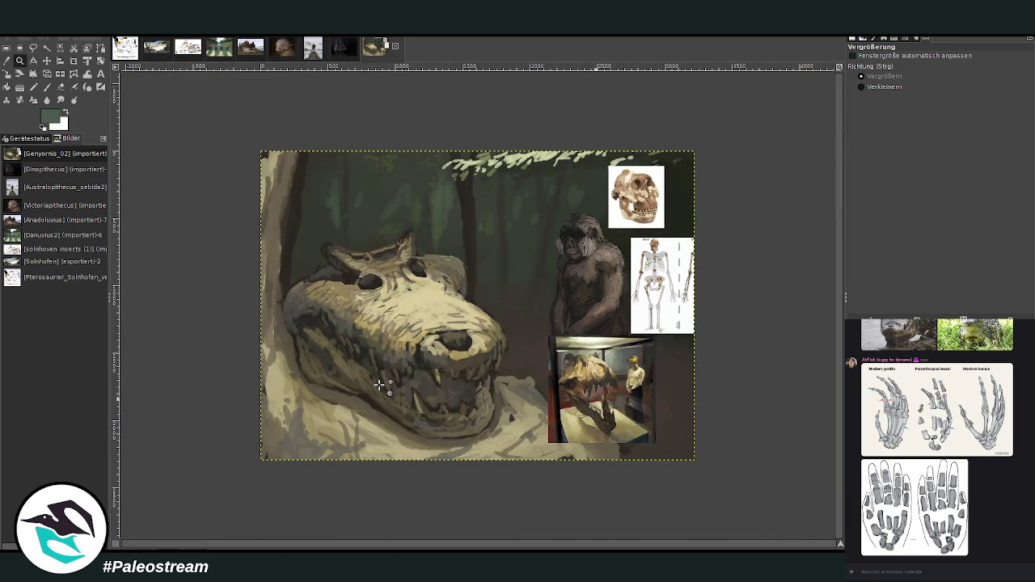
pyautogui.moveTo(338, 117); pyautogui.dragTo(684, 453)
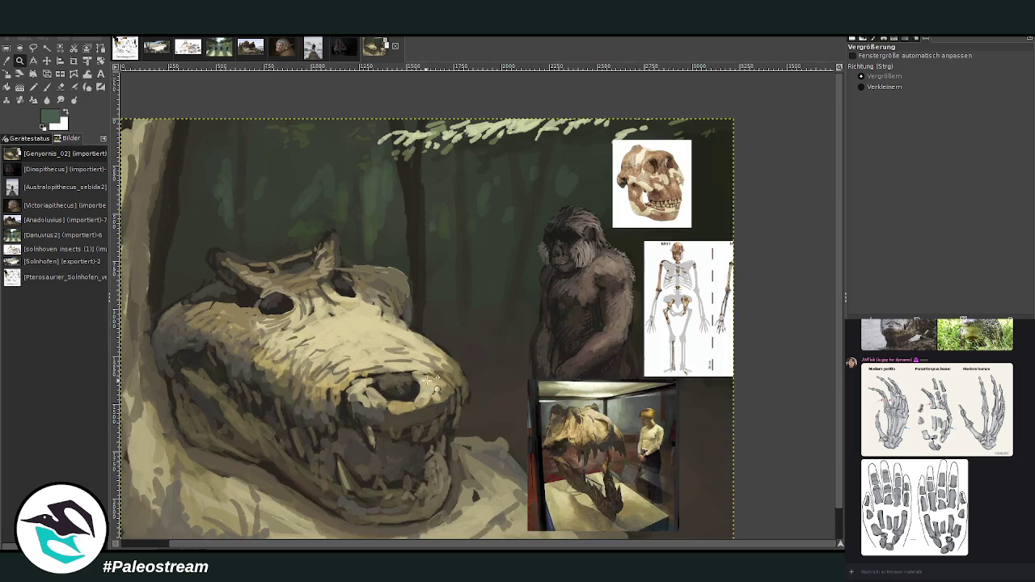
pyautogui.hotkey('ctrl', 'z')
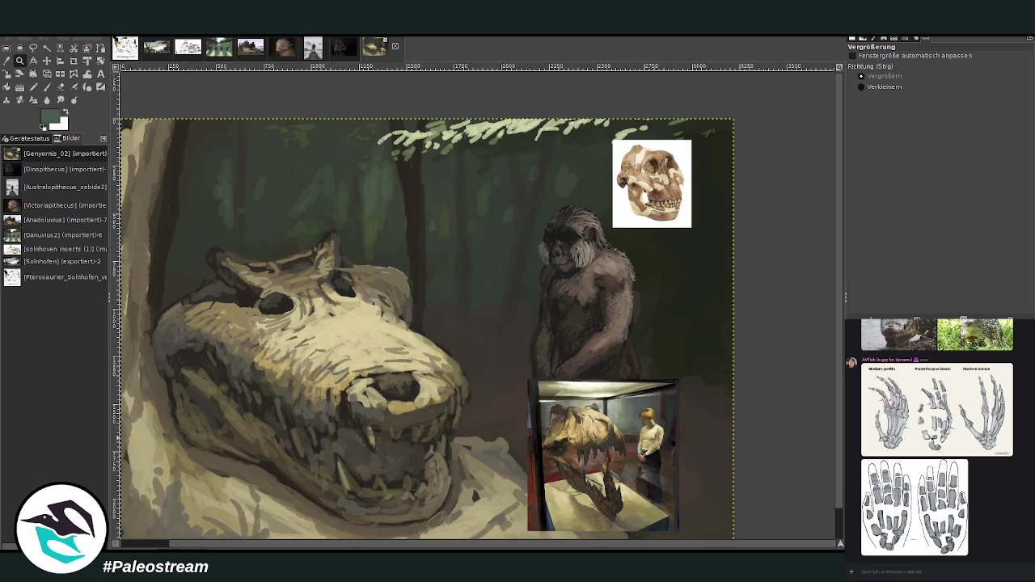
pyautogui.hotkey('ctrl', 'z')
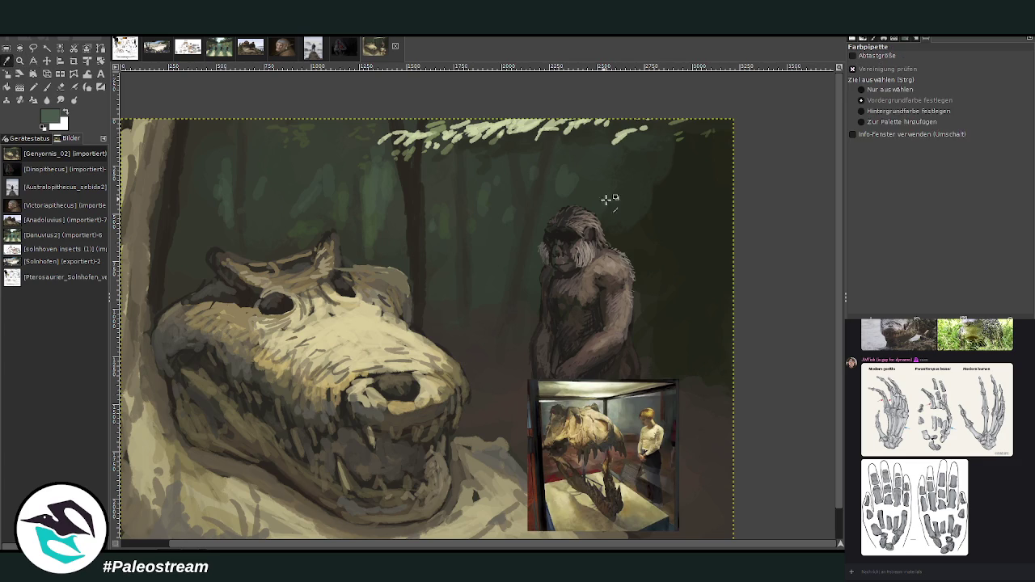
# Set the chalk brush opacity to 41.0 for further painting
pyautogui.press('p')
pyautogui.press('>')
pyautogui.press('>')
pyautogui.press('>')
pyautogui.press('>')
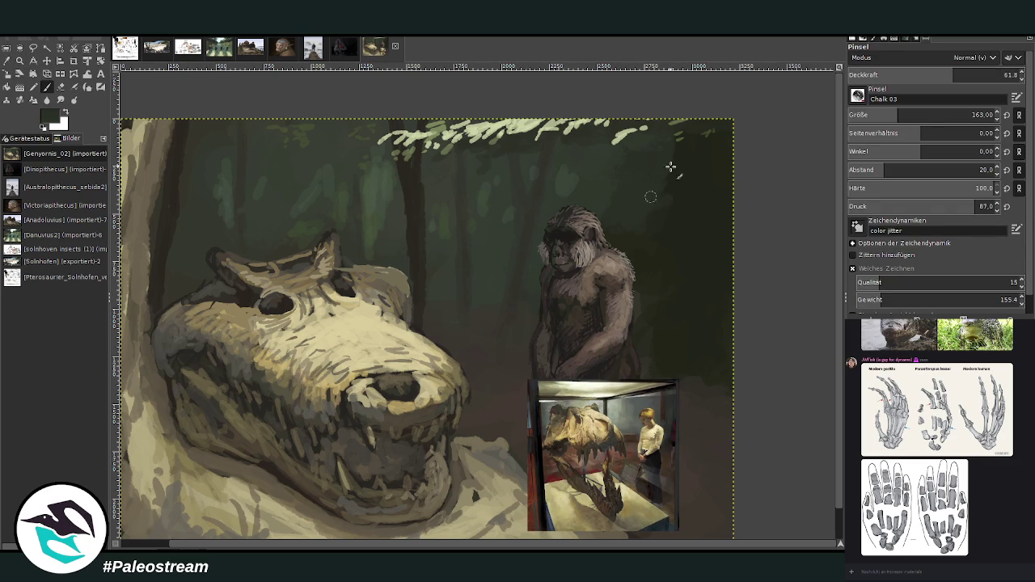
pyautogui.press('less')
pyautogui.press('less')
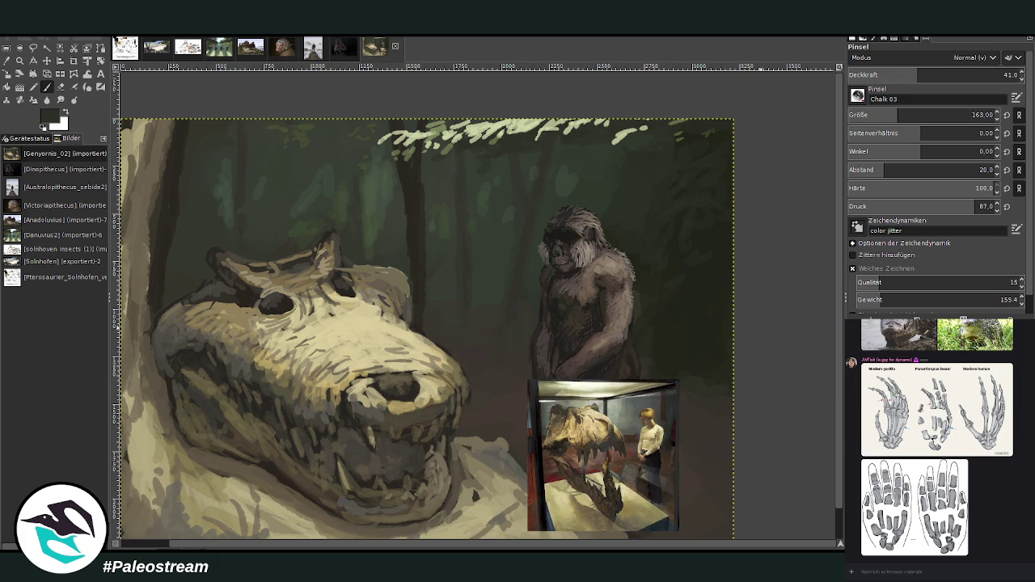
pyautogui.click(47, 60)
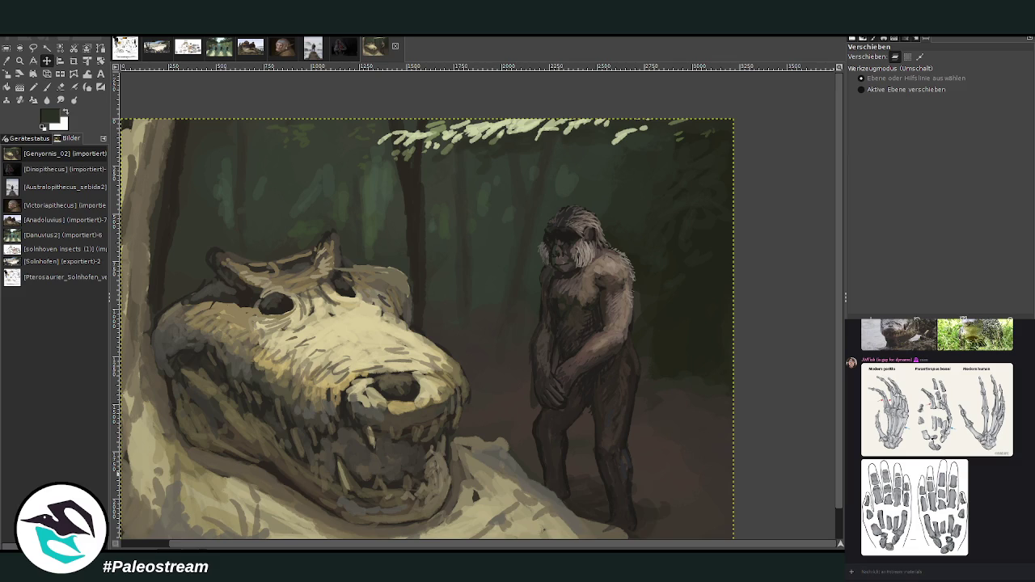
pyautogui.press('p')
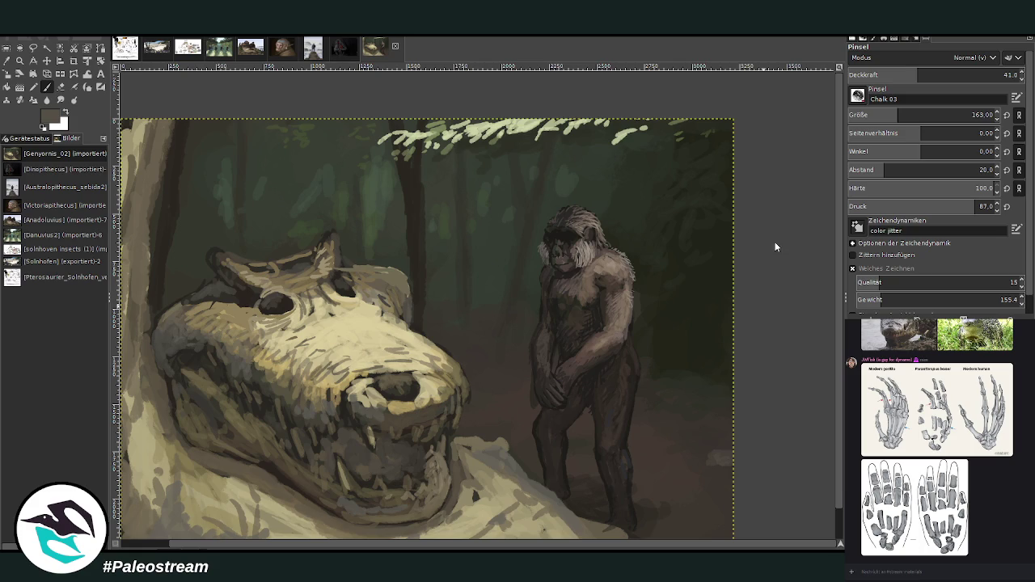
# Dab light chalk patches of sunlight on the ground around the figure and lower-right floor
pyautogui.moveTo(726, 463)
pyautogui.mouseDown()
pyautogui.moveTo(708, 471)
pyautogui.moveTo(701, 458)
pyautogui.moveTo(698, 485)
pyautogui.mouseUp()
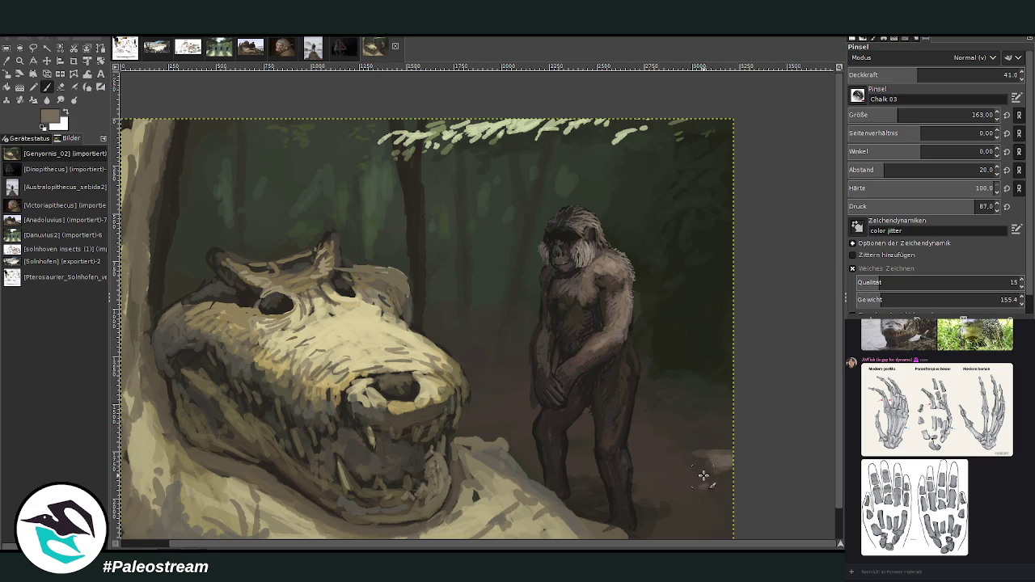
pyautogui.moveTo(507, 418); pyautogui.dragTo(484, 427)
pyautogui.click(490, 356)
pyautogui.click(466, 345)
pyautogui.click(499, 369)
pyautogui.moveTo(595, 350); pyautogui.dragTo(622, 360)
pyautogui.moveTo(700, 404)
pyautogui.mouseDown()
pyautogui.moveTo(708, 428)
pyautogui.moveTo(687, 430)
pyautogui.mouseUp()
pyautogui.moveTo(706, 506)
pyautogui.mouseDown()
pyautogui.moveTo(698, 524)
pyautogui.moveTo(728, 536)
pyautogui.moveTo(696, 524)
pyautogui.mouseUp()
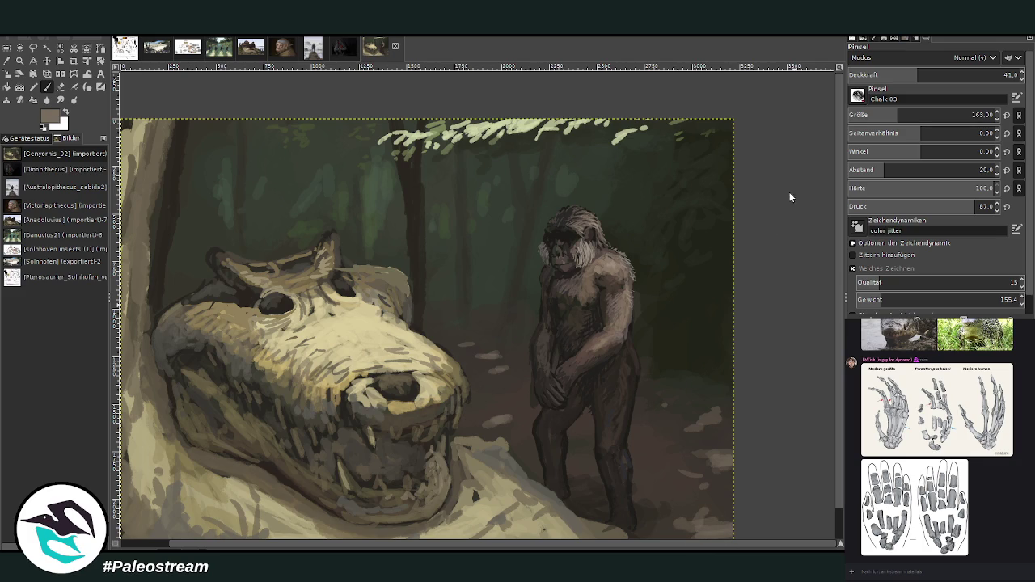
pyautogui.click(717, 521)
pyautogui.moveTo(707, 532); pyautogui.dragTo(684, 534)
# Set the brush to size 40 with 17.4 opacity
pyautogui.click(855, 117)
pyautogui.click(878, 75)
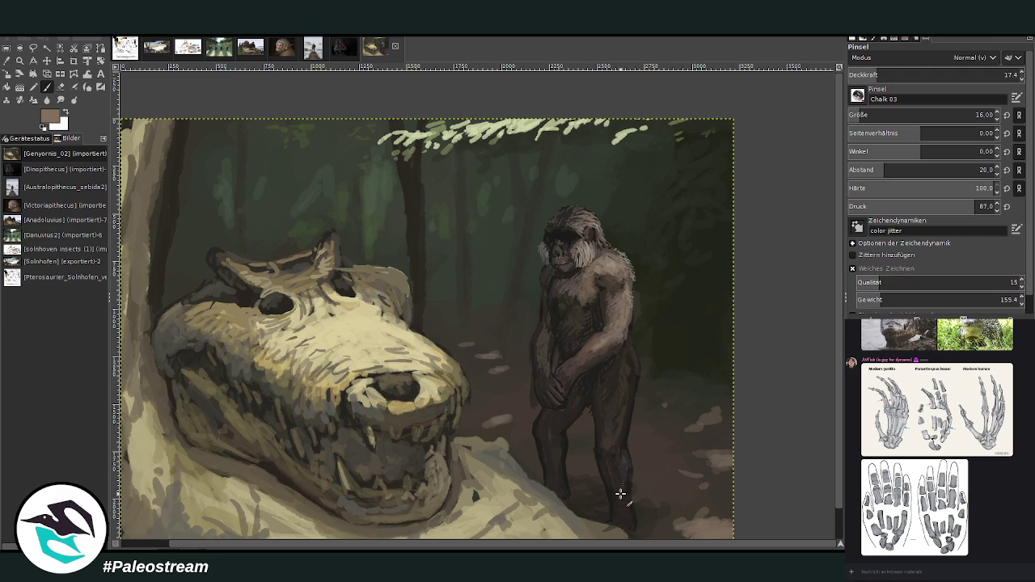
pyautogui.click(857, 116)
pyautogui.write('40')
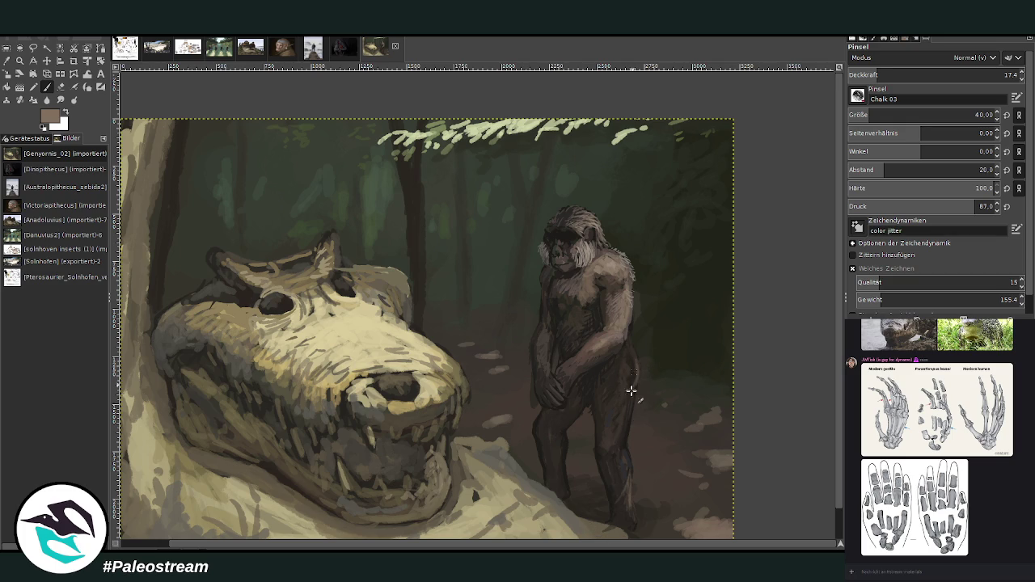
pyautogui.click(15, 62)
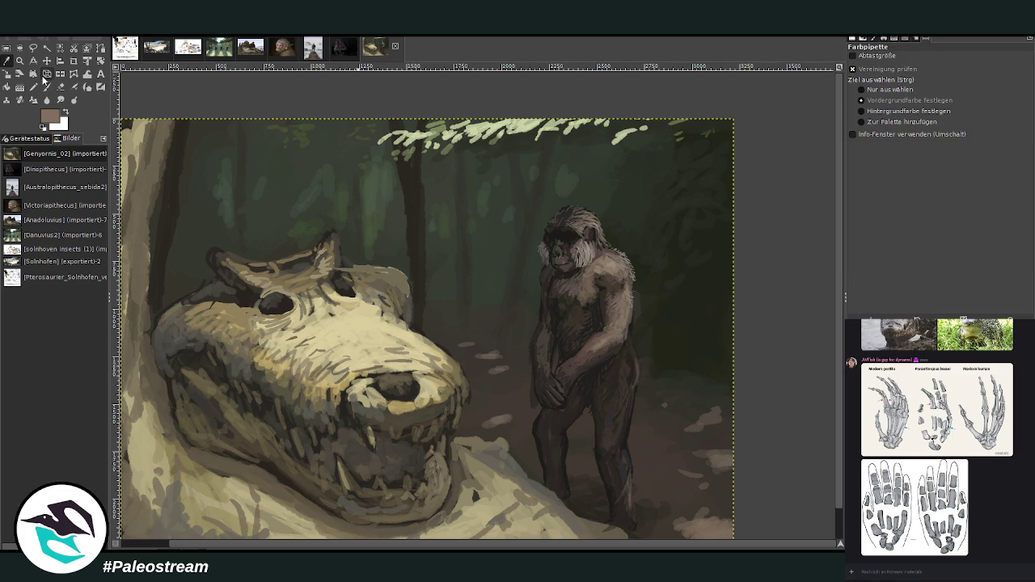
# Sample dark brown and, at 28.4 opacity, shade the inner thigh and darken the back and hip edge
pyautogui.click(647, 377)
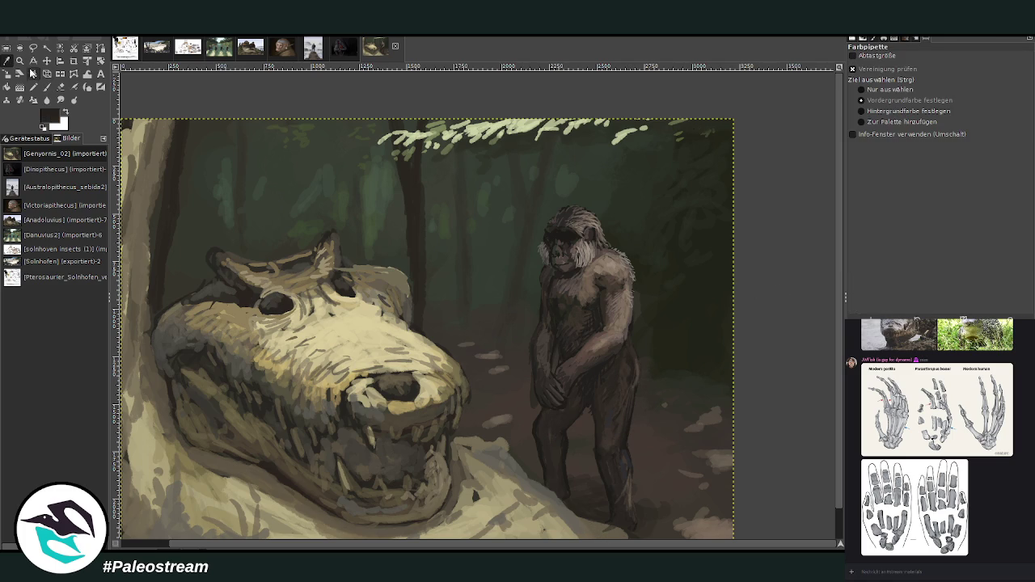
pyautogui.click(20, 61)
pyautogui.click(647, 469)
pyautogui.click(47, 86)
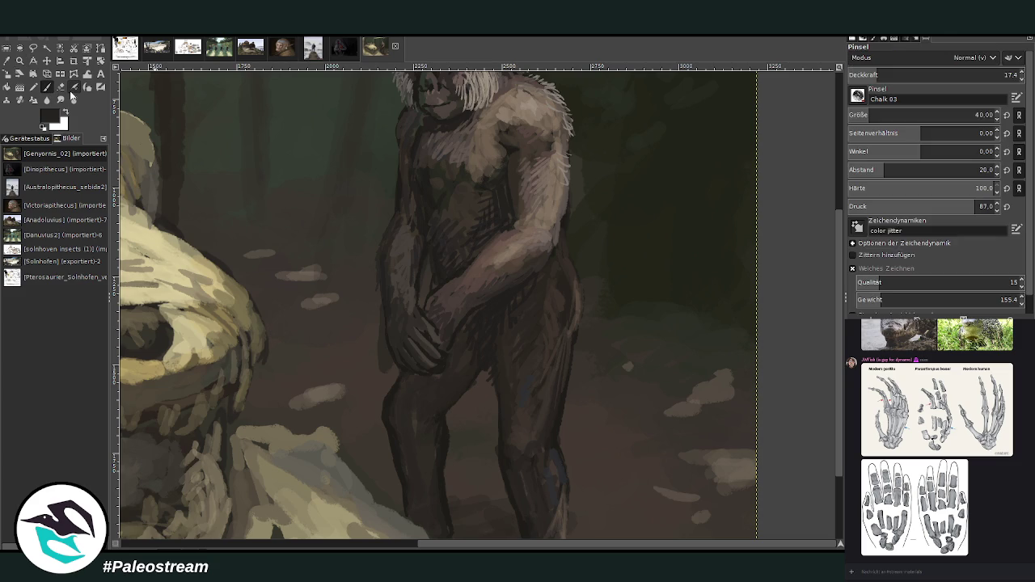
pyautogui.moveTo(576, 317); pyautogui.dragTo(570, 268)
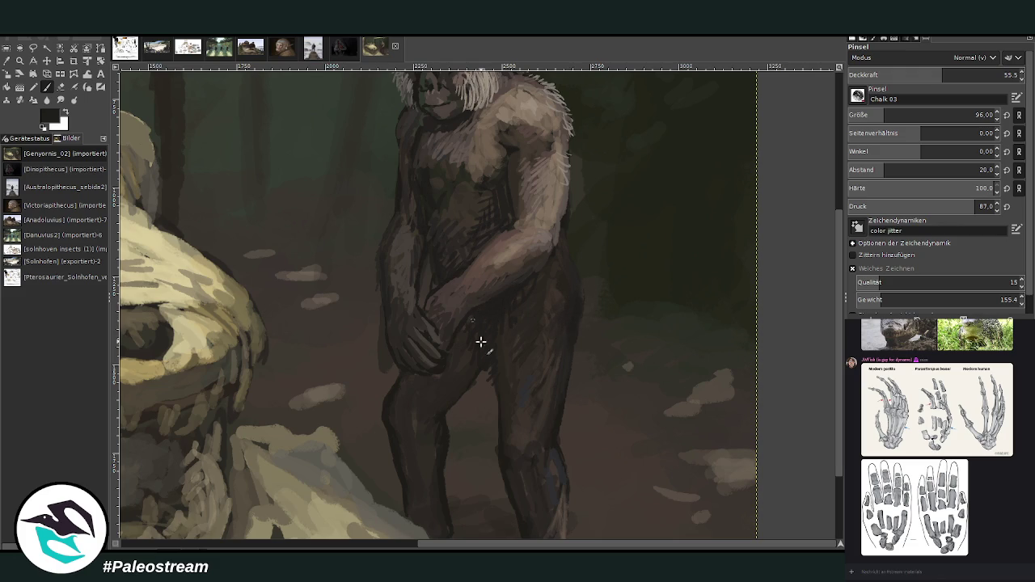
pyautogui.click(897, 75)
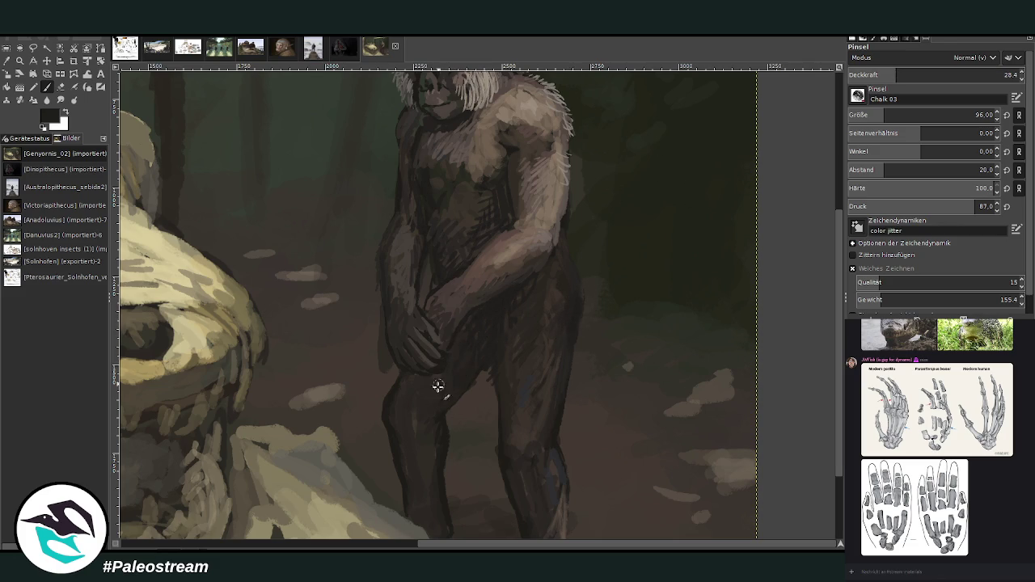
pyautogui.moveTo(411, 388); pyautogui.dragTo(415, 422)
pyautogui.moveTo(571, 307); pyautogui.dragTo(562, 221)
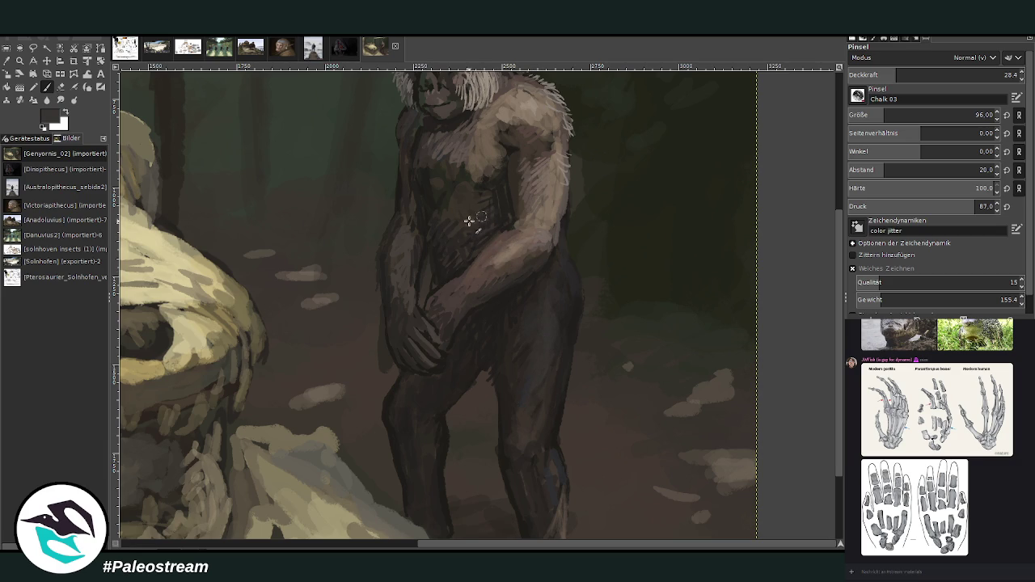
# Reset to black, raise opacity, shrink the brush to 63 and shade the brow and eyes darker
pyautogui.scroll(3, 838, 371)
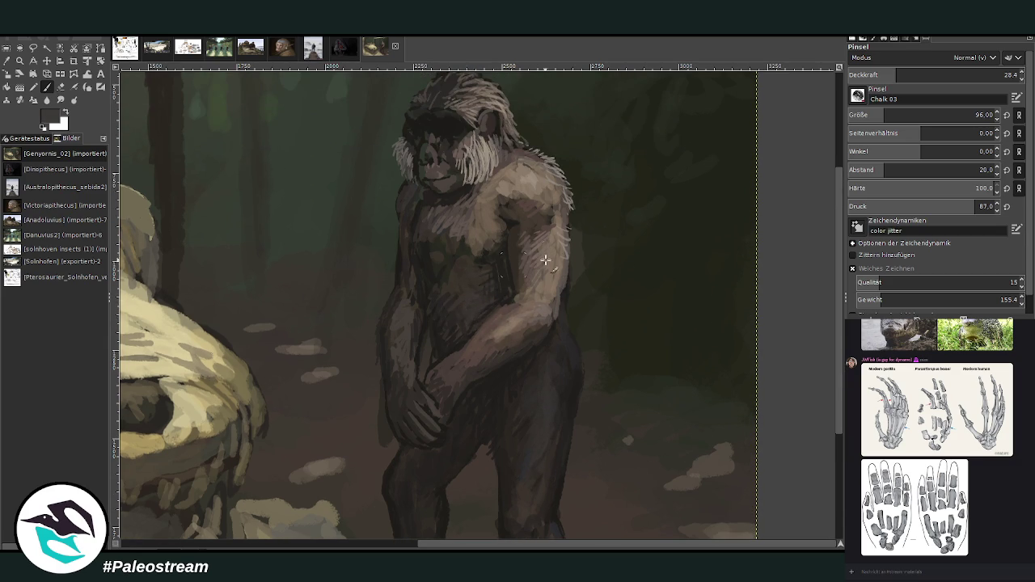
pyautogui.press('d')
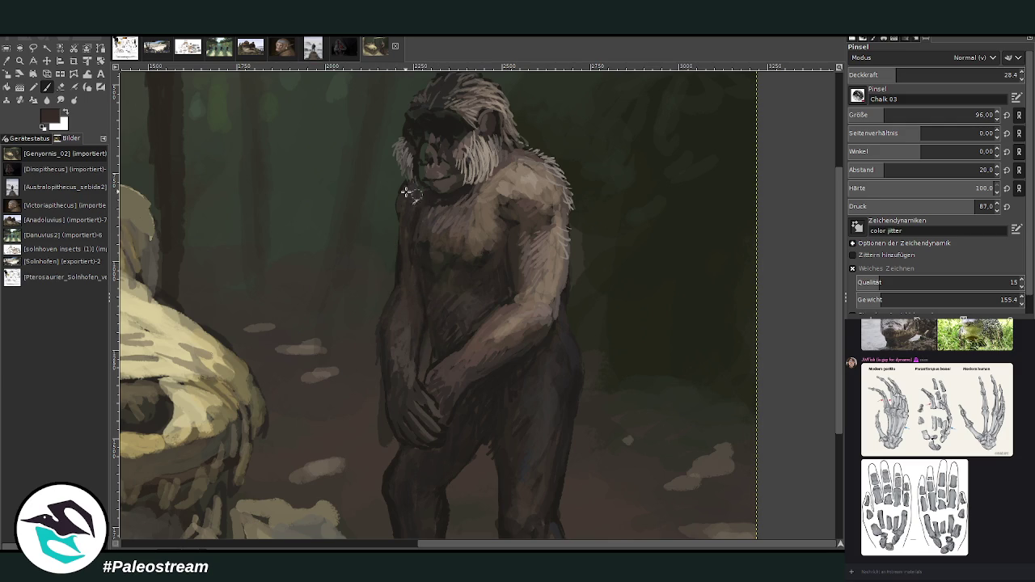
pyautogui.click(938, 74)
pyautogui.click(976, 115)
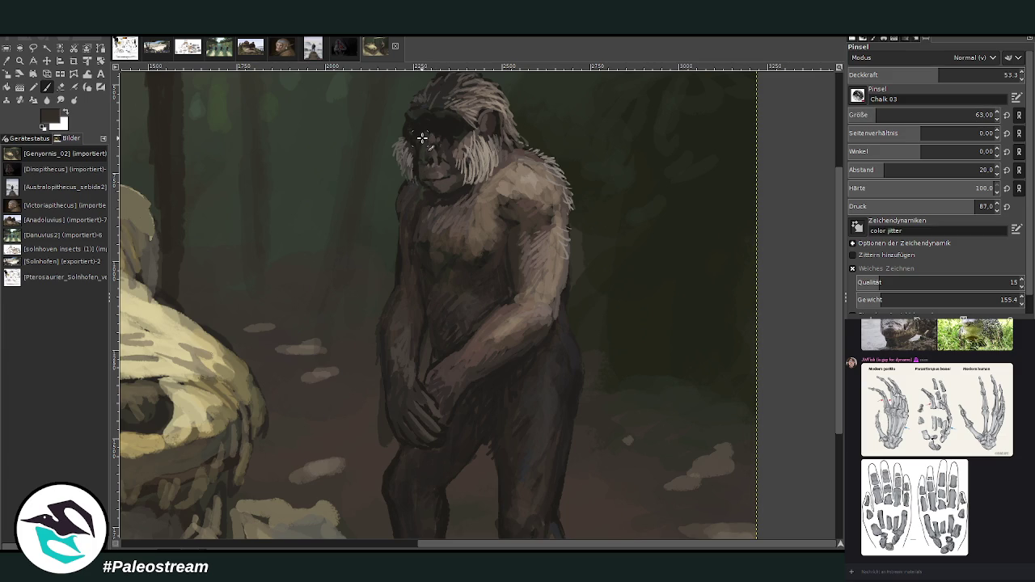
pyautogui.moveTo(406, 136)
pyautogui.mouseDown()
pyautogui.moveTo(446, 113)
pyautogui.moveTo(430, 113)
pyautogui.moveTo(457, 119)
pyautogui.mouseUp()
pyautogui.moveTo(454, 114); pyautogui.dragTo(411, 136)
pyautogui.moveTo(447, 124)
pyautogui.mouseDown()
pyautogui.moveTo(443, 137)
pyautogui.moveTo(414, 143)
pyautogui.moveTo(414, 127)
pyautogui.moveTo(461, 130)
pyautogui.mouseUp()
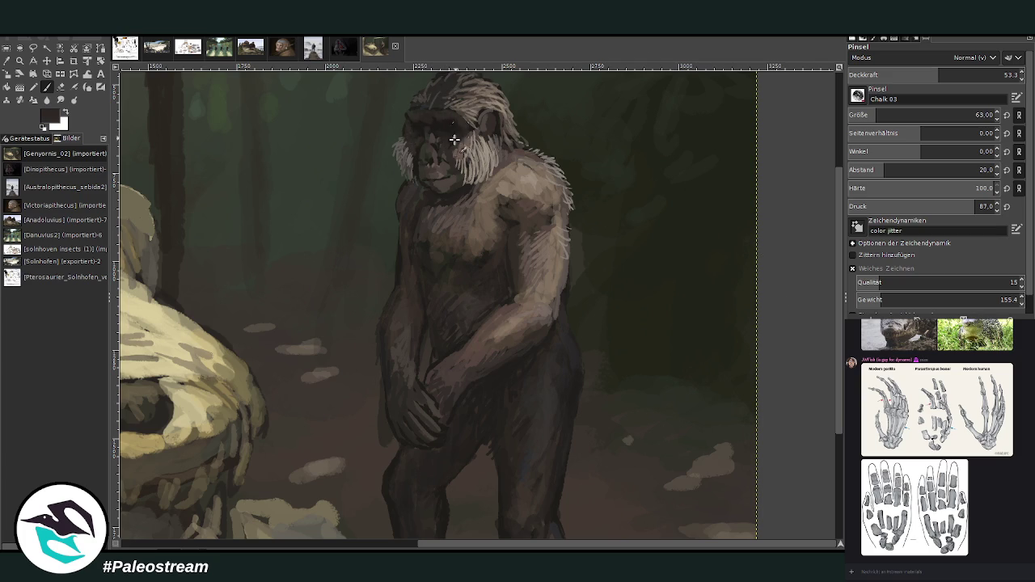
pyautogui.scroll(-2, 407, 225)
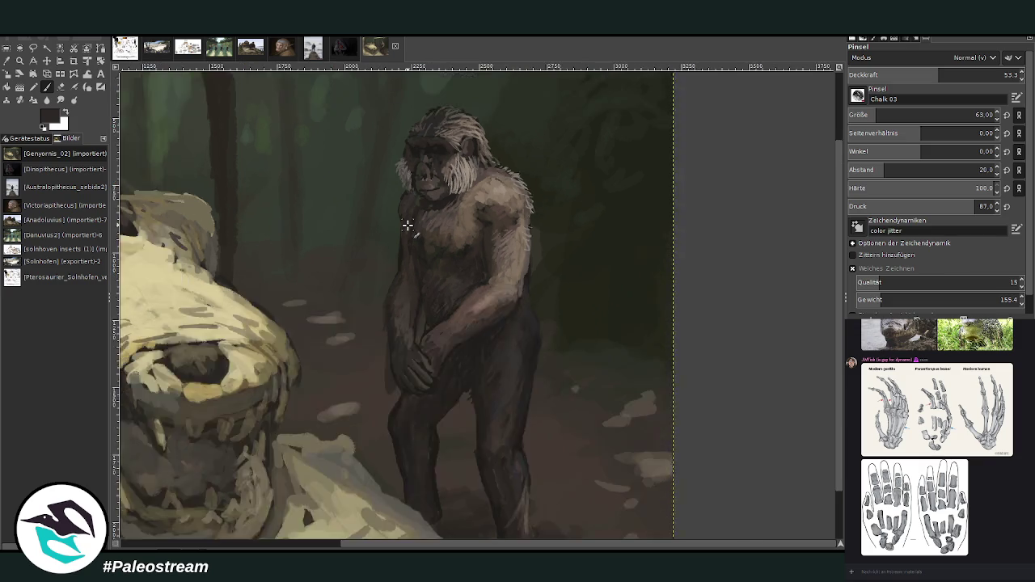
# Zoom out, then zoom into a rectangle framing the crocodilian skull and the hominin
pyautogui.scroll(-2, 407, 225)
pyautogui.scroll(-1, 407, 224)
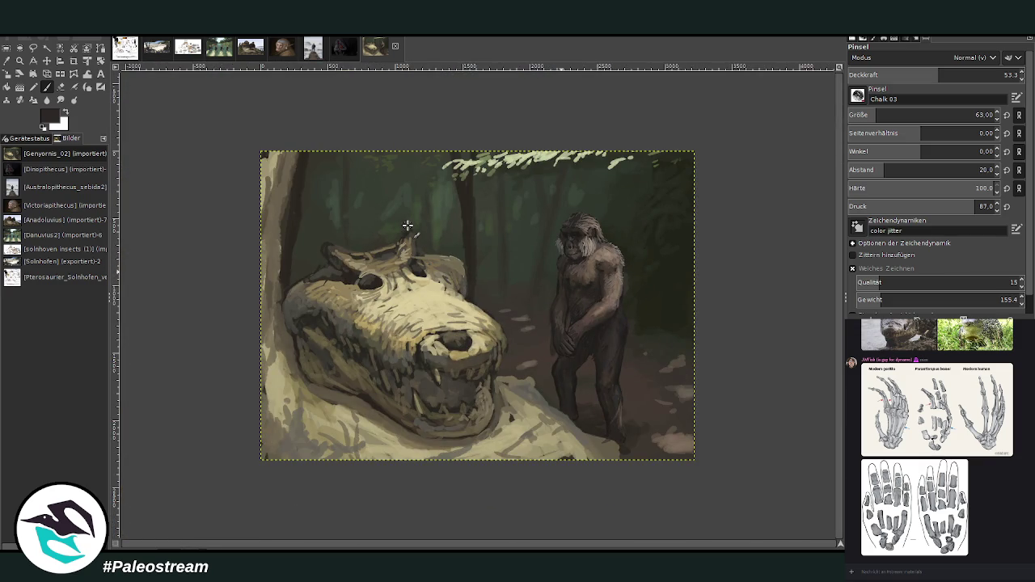
pyautogui.hotkey('shift', 'e')
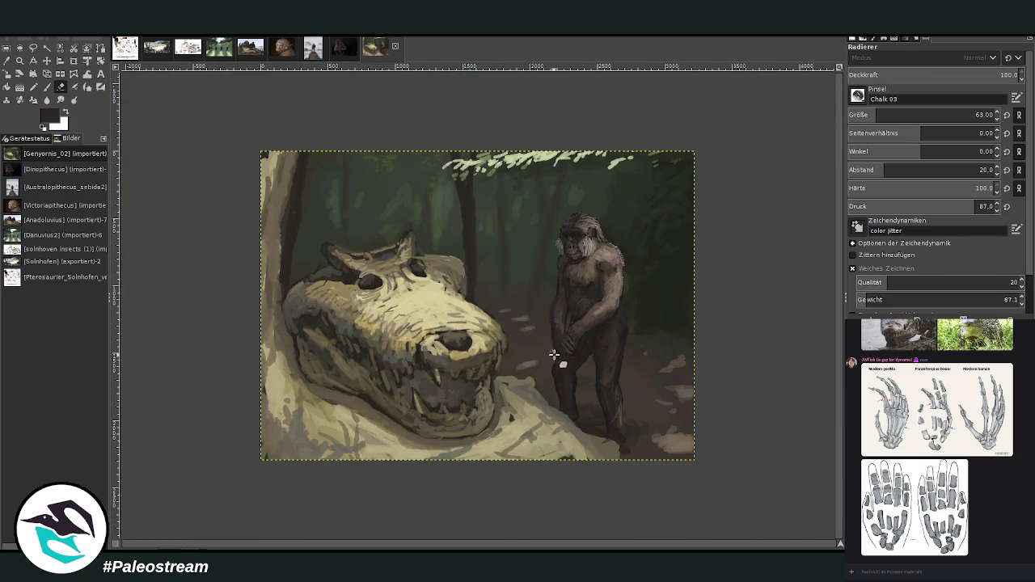
pyautogui.scroll(-1, 480, 312)
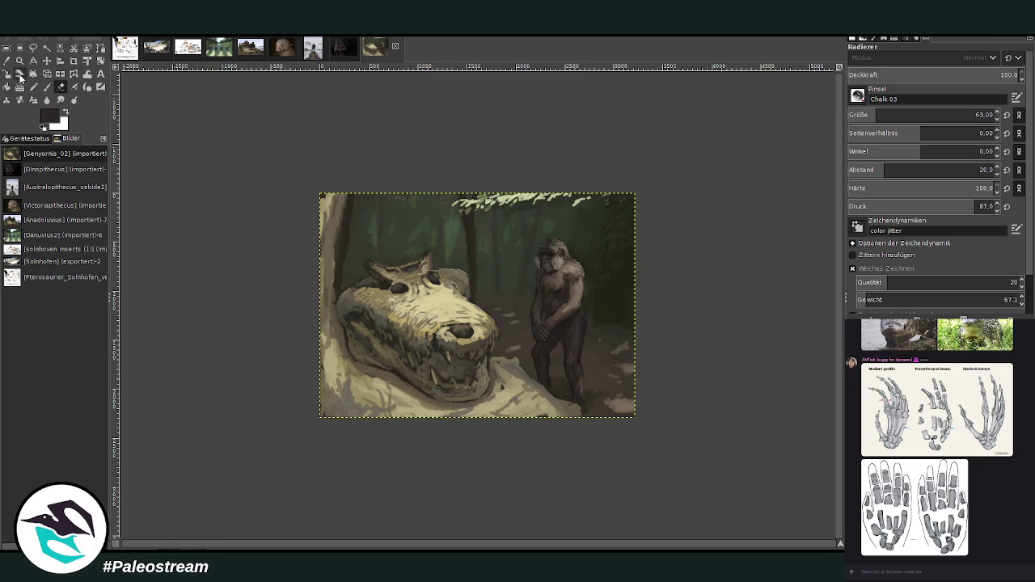
pyautogui.click(20, 61)
pyautogui.moveTo(371, 175); pyautogui.dragTo(624, 448)
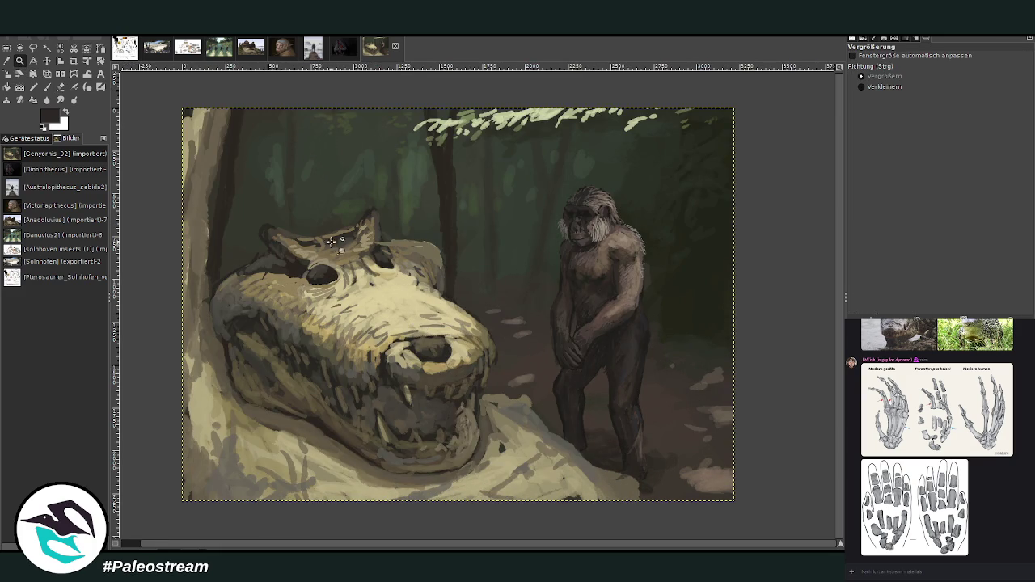
pyautogui.moveTo(347, 230); pyautogui.dragTo(534, 475)
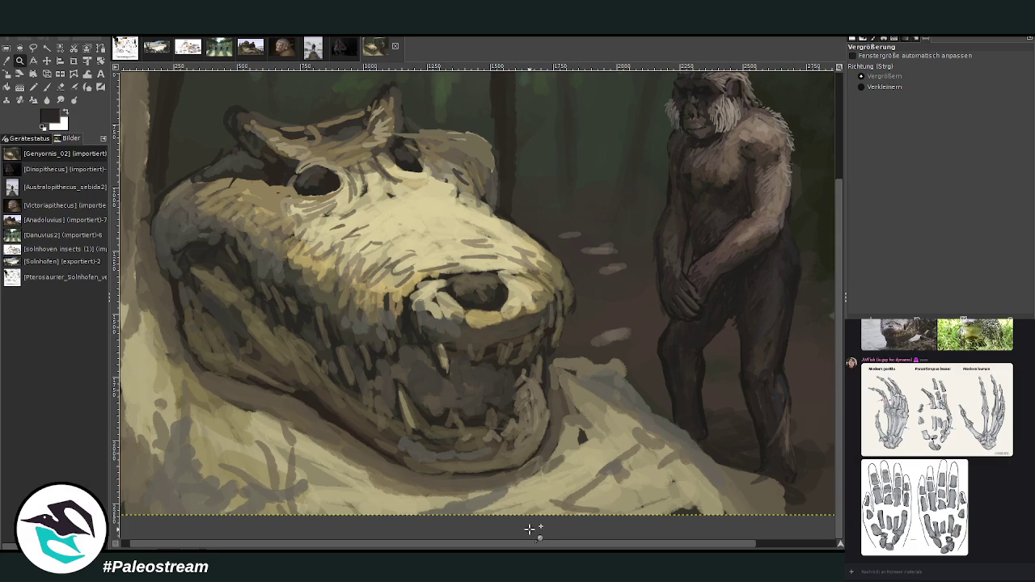
# Sample a tan from the skull and paint highlights on the fangs, lower jaw and upper-right edge
pyautogui.click(7, 59)
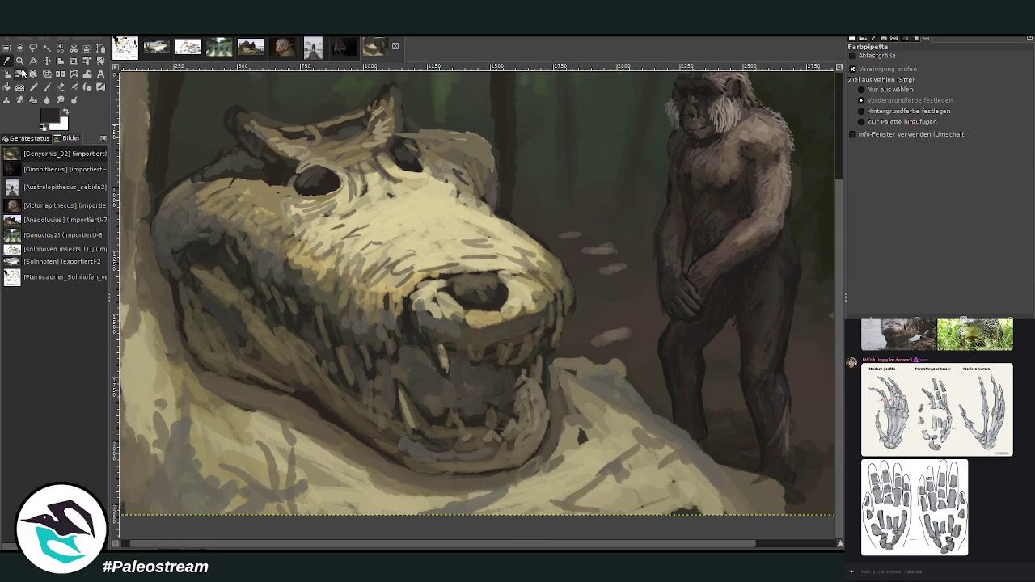
pyautogui.click(487, 321)
pyautogui.click(47, 87)
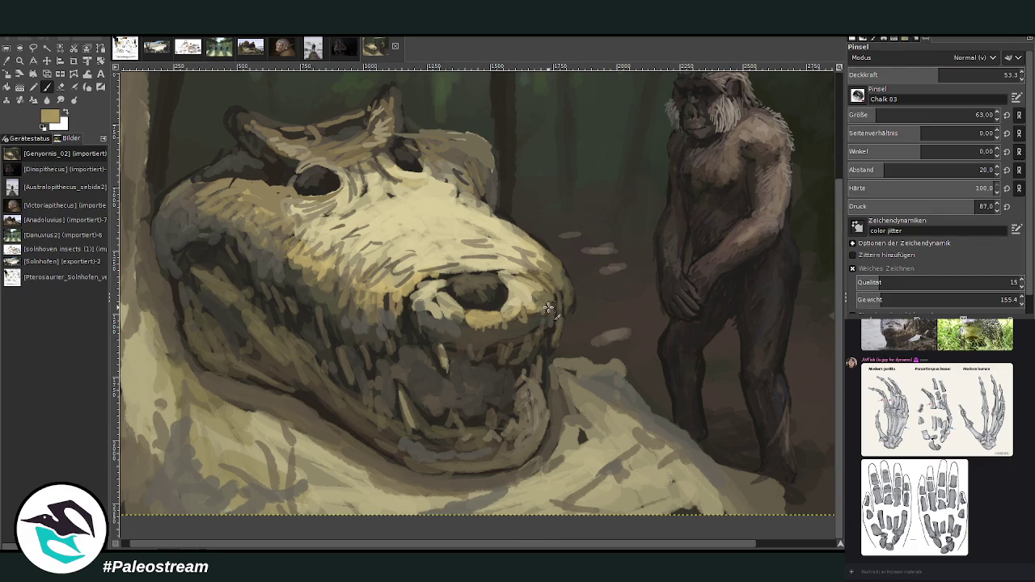
pyautogui.moveTo(496, 348)
pyautogui.mouseDown()
pyautogui.moveTo(491, 360)
pyautogui.moveTo(507, 344)
pyautogui.mouseUp()
pyautogui.moveTo(540, 419)
pyautogui.mouseDown()
pyautogui.moveTo(521, 450)
pyautogui.moveTo(503, 445)
pyautogui.mouseUp()
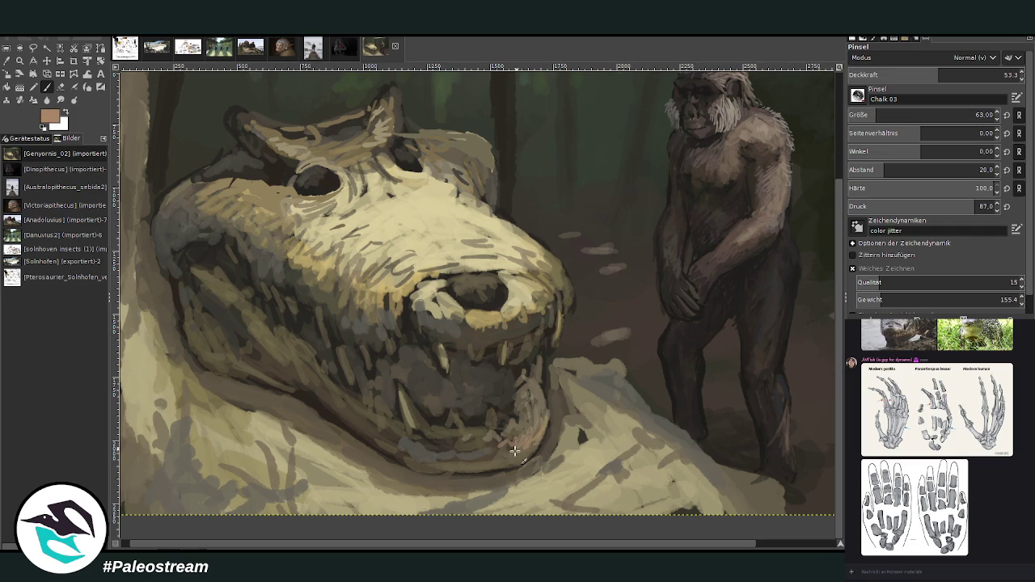
pyautogui.moveTo(537, 328); pyautogui.dragTo(539, 349)
pyautogui.moveTo(488, 199); pyautogui.dragTo(495, 162)
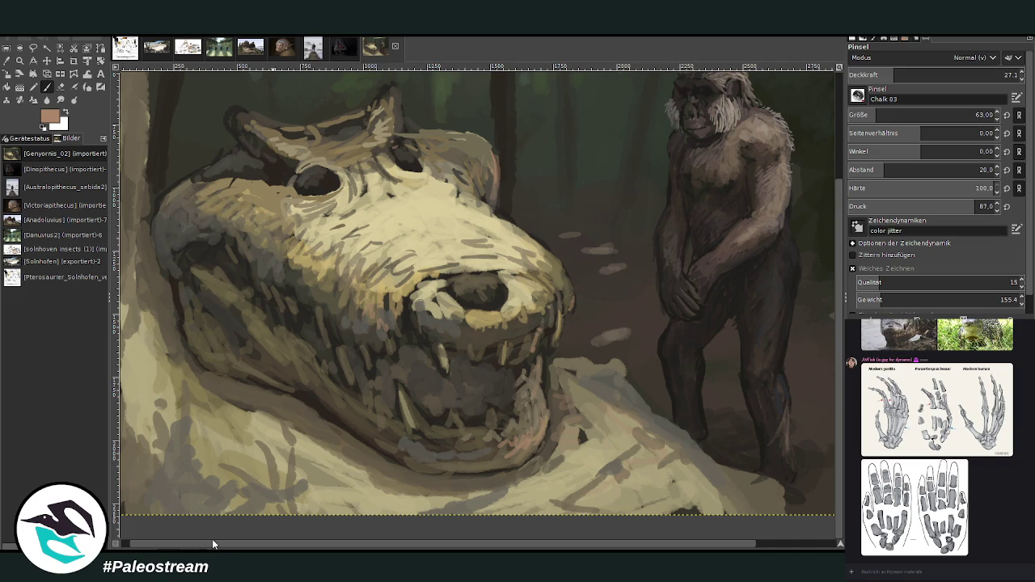
# Sample a skull colour, set the brush to opacity 68.5 and size 56, and pick grey-beige tones
pyautogui.click(7, 60)
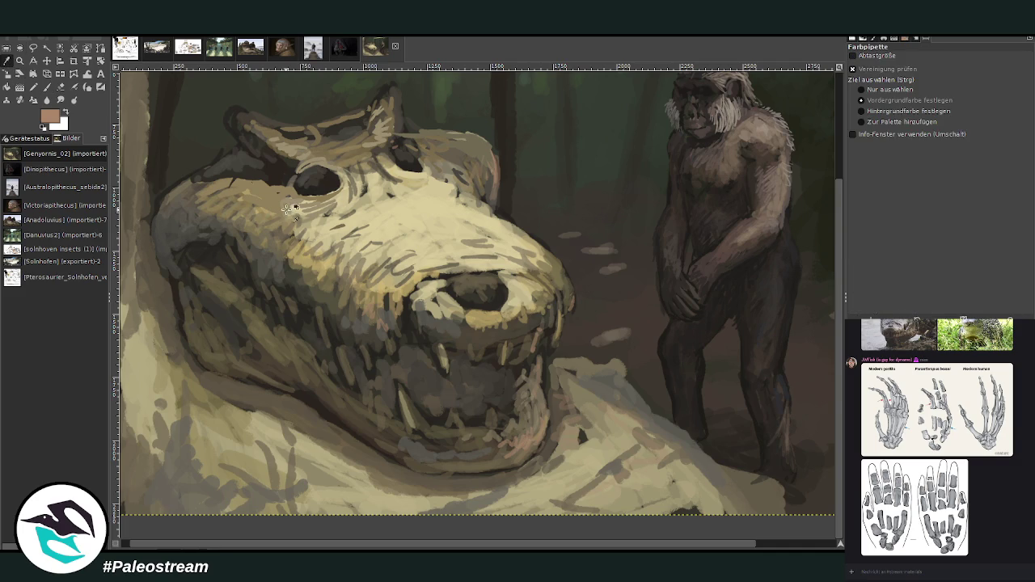
pyautogui.click(245, 187)
pyautogui.press('p')
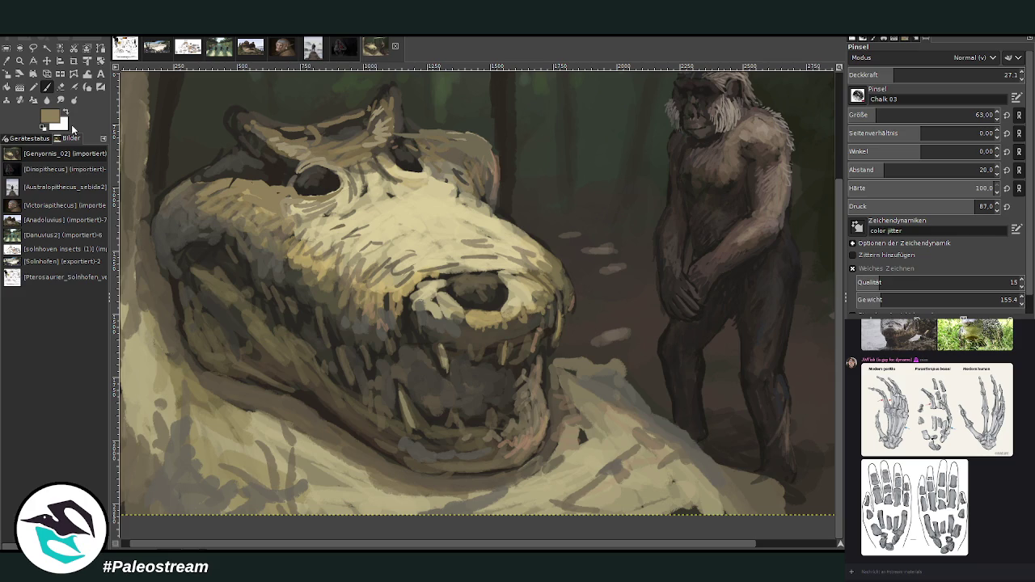
pyautogui.click(959, 73)
pyautogui.moveTo(959, 68); pyautogui.dragTo(954, 74)
pyautogui.moveTo(987, 114); pyautogui.dragTo(976, 114)
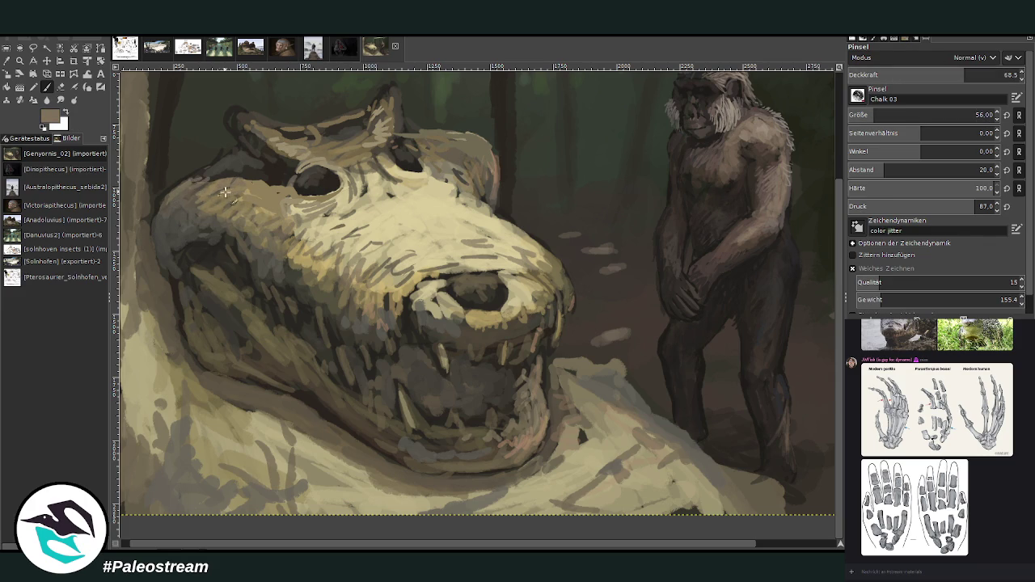
pyautogui.keyDown('ctrl'); pyautogui.click(792, 258); pyautogui.keyUp('ctrl')
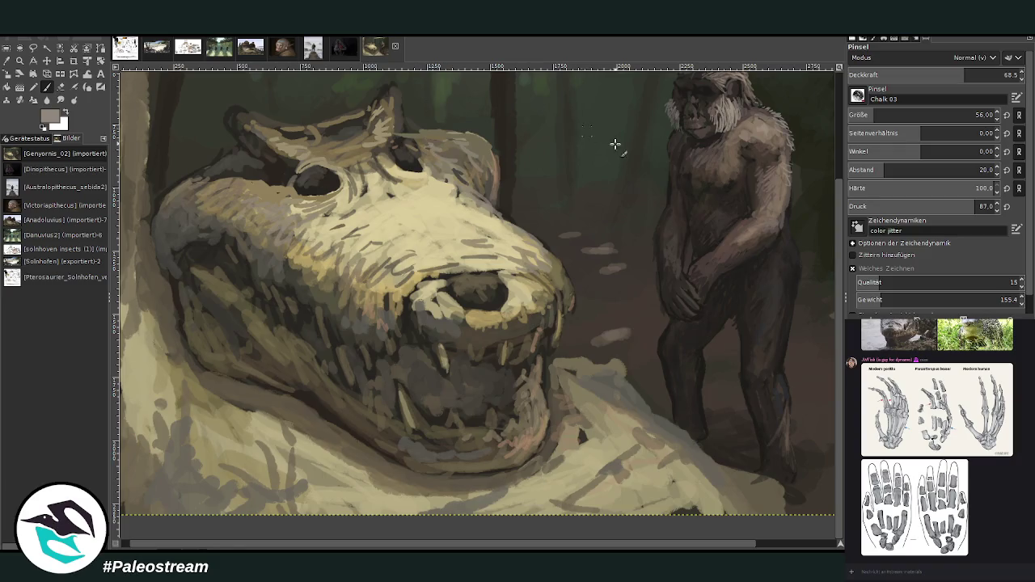
pyautogui.keyDown('ctrl'); pyautogui.click(735, 151); pyautogui.keyUp('ctrl')
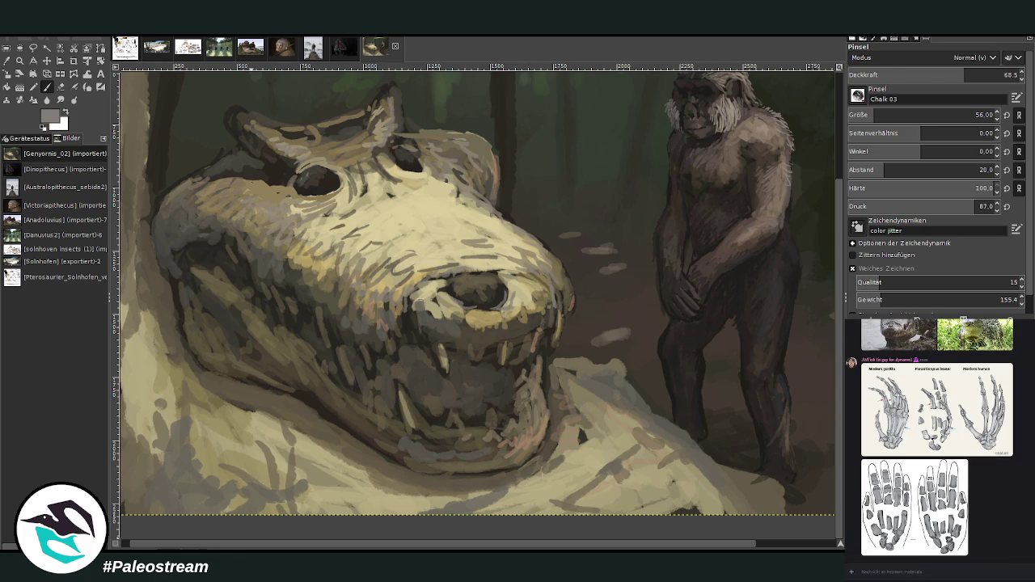
# Paint brown strokes beside the skull's left eye and along its top-left edge and flank
pyautogui.press('z')
pyautogui.scroll(3, 504, 451)
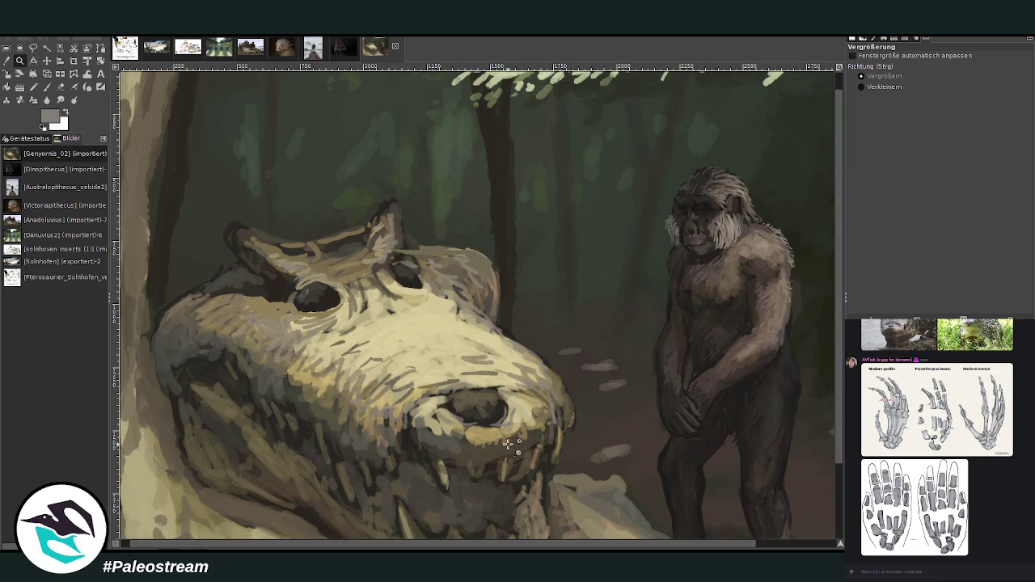
pyautogui.scroll(-3, 508, 444)
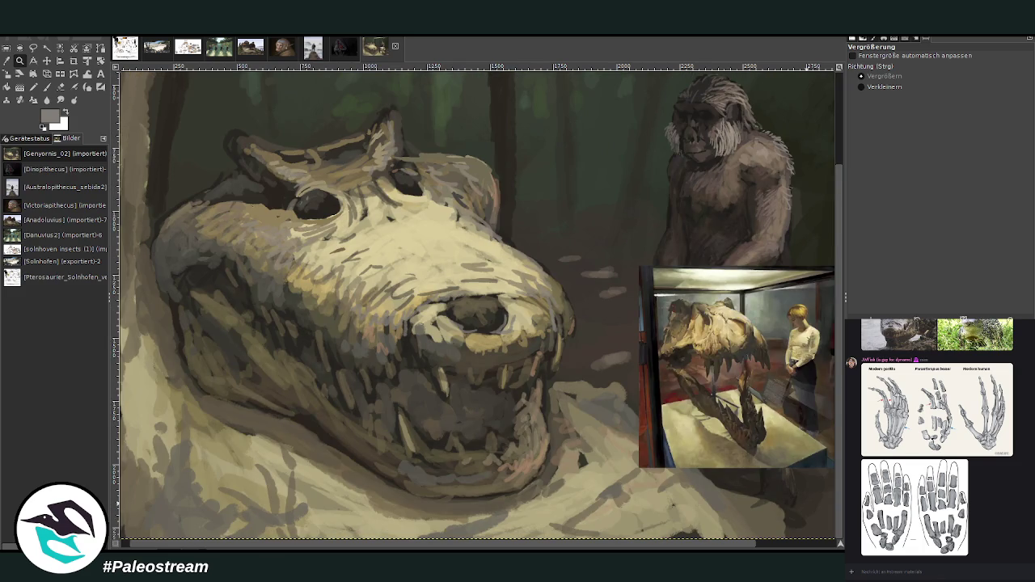
pyautogui.press('p')
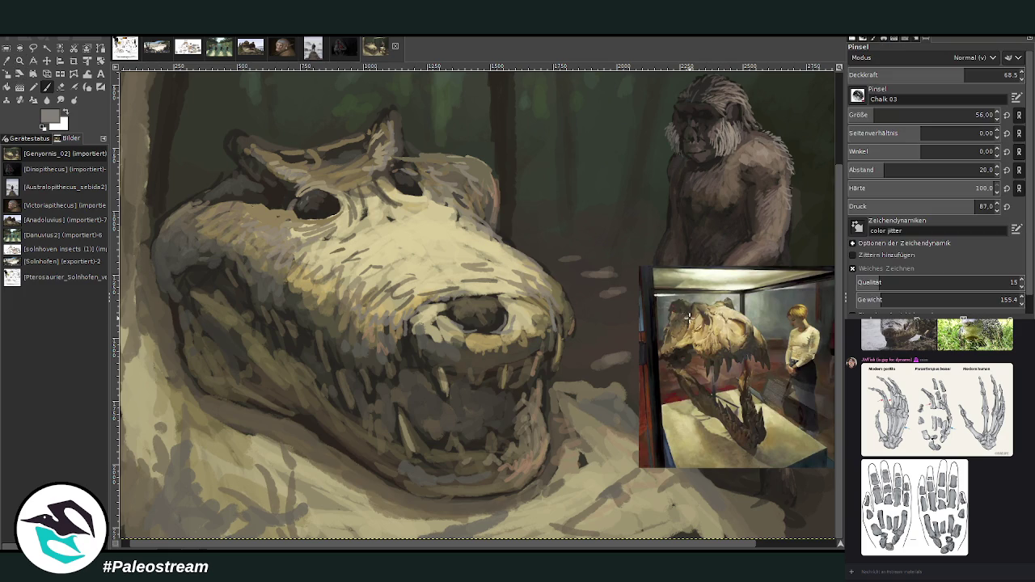
pyautogui.hotkey('shift', 'u')
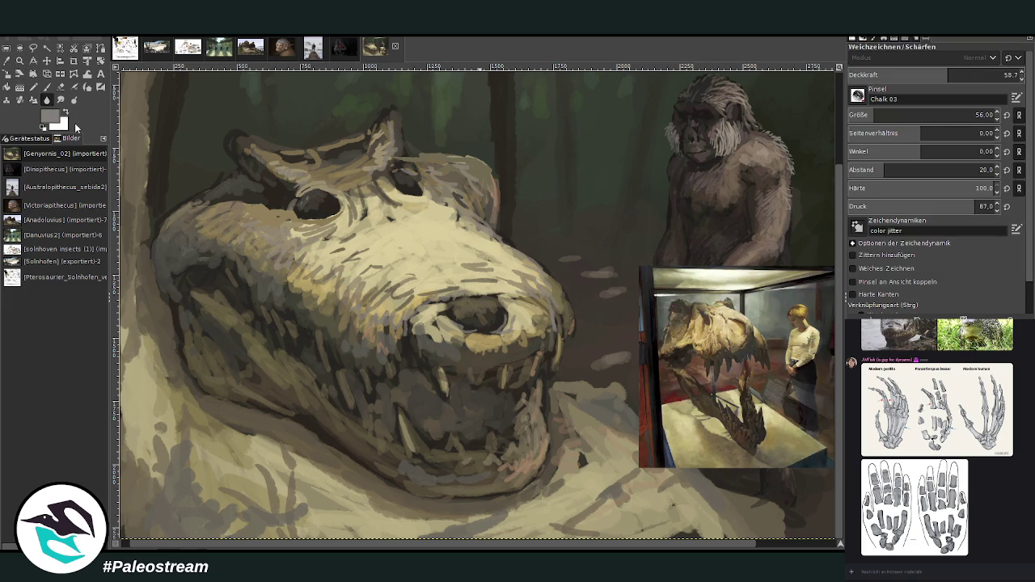
pyautogui.keyDown('ctrl'); pyautogui.click(787, 261); pyautogui.keyUp('ctrl')
pyautogui.press('p')
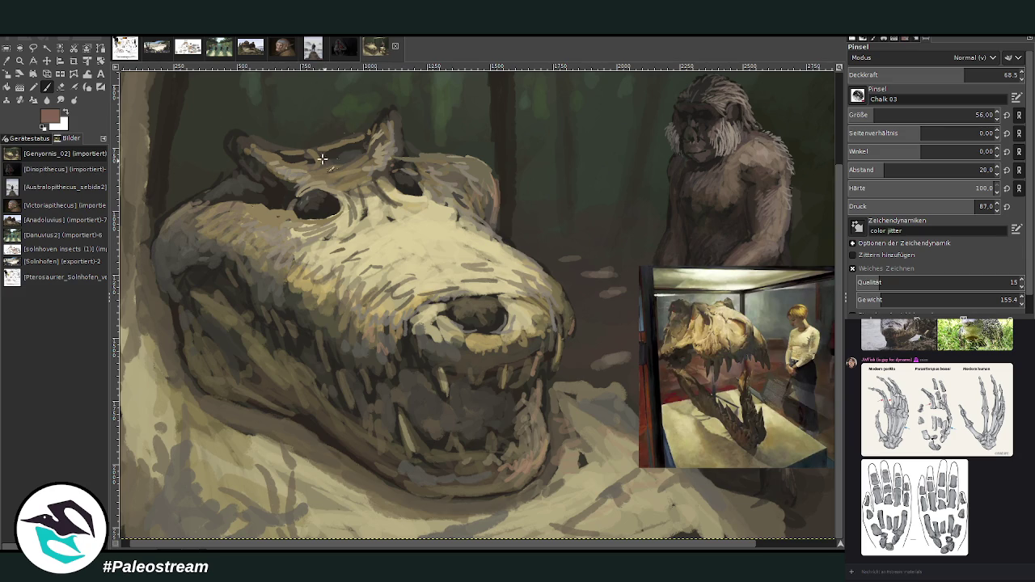
pyautogui.moveTo(302, 195); pyautogui.dragTo(239, 147)
pyautogui.moveTo(237, 194); pyautogui.dragTo(198, 234)
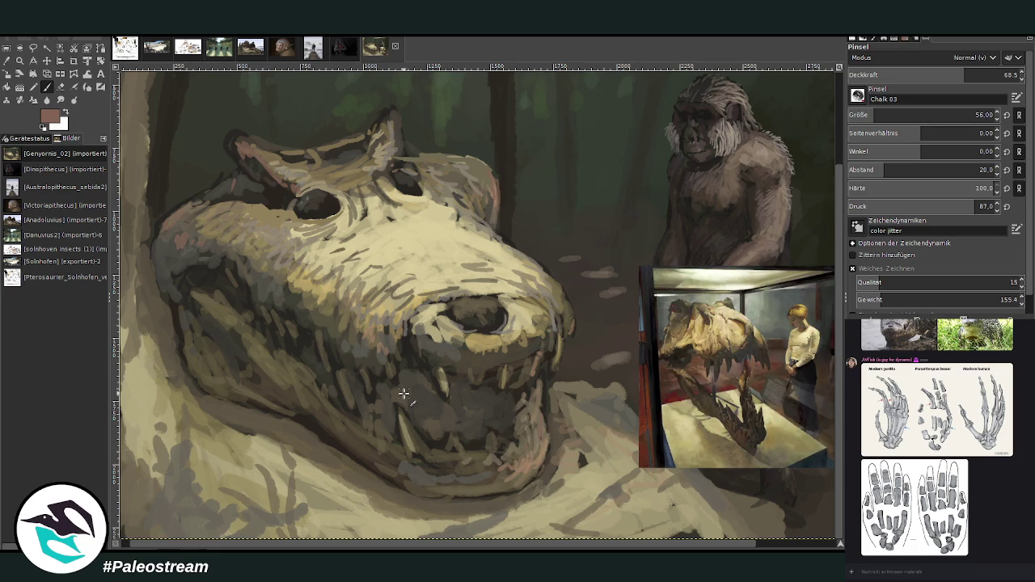
# Sample a greyish tan, set brush size 106 and opacity 76, and hatch light curves across the lower jaw
pyautogui.press('o')
pyautogui.click(558, 502)
pyautogui.press('p')
pyautogui.moveTo(874, 114); pyautogui.dragTo(888, 114)
pyautogui.moveTo(964, 74); pyautogui.dragTo(977, 74)
pyautogui.moveTo(343, 435)
pyautogui.mouseDown()
pyautogui.moveTo(385, 396)
pyautogui.moveTo(364, 433)
pyautogui.mouseUp()
pyautogui.moveTo(385, 381)
pyautogui.mouseDown()
pyautogui.moveTo(349, 421)
pyautogui.moveTo(362, 460)
pyautogui.moveTo(388, 437)
pyautogui.moveTo(327, 428)
pyautogui.mouseUp()
pyautogui.moveTo(319, 473)
pyautogui.mouseDown()
pyautogui.moveTo(316, 428)
pyautogui.moveTo(346, 459)
pyautogui.mouseUp()
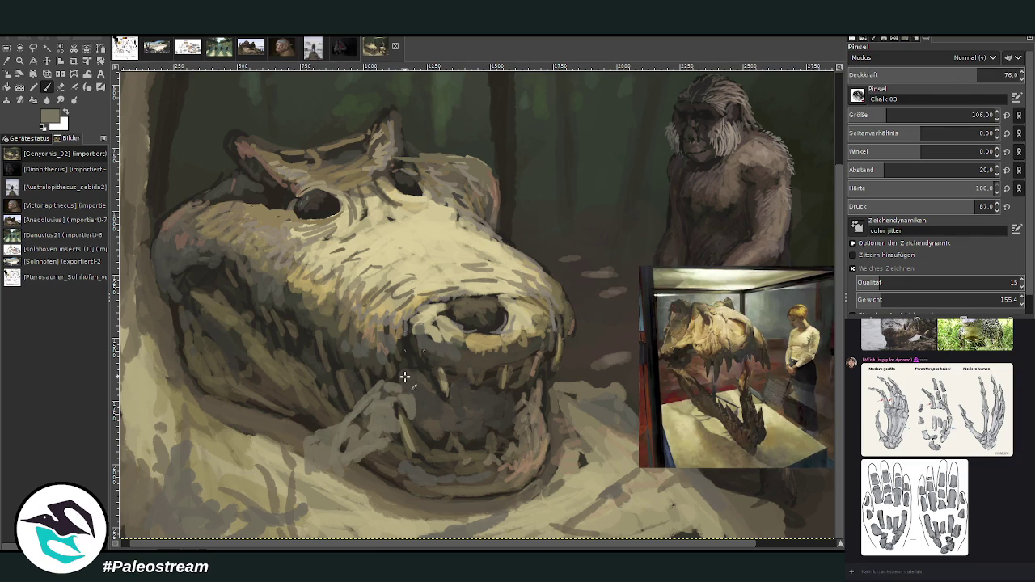
# Alternate grey, light beige and dark strokes along the lower jaw
pyautogui.keyDown('ctrl'); pyautogui.click(462, 378); pyautogui.keyUp('ctrl')
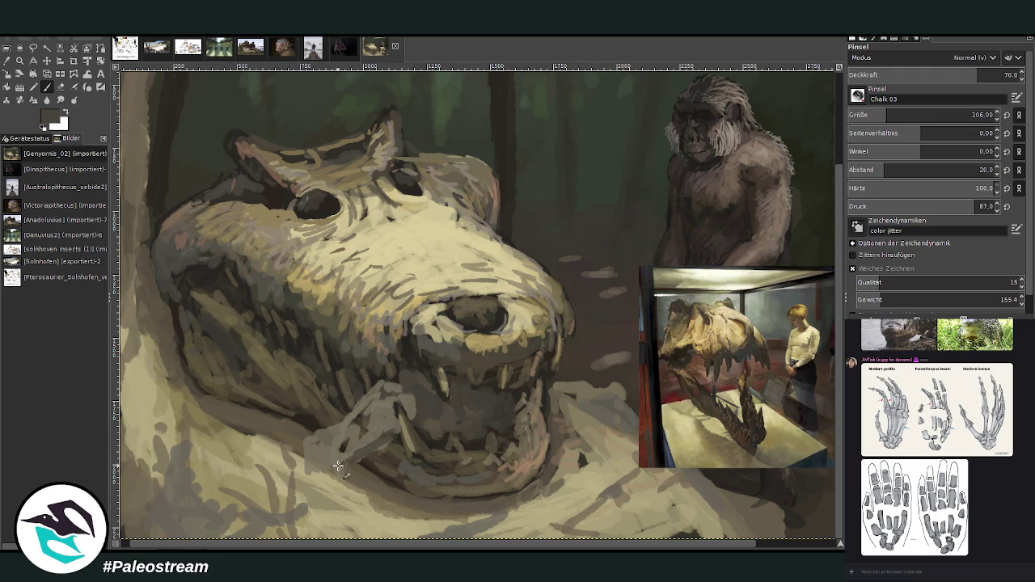
pyautogui.keyDown('ctrl'); pyautogui.click(390, 493); pyautogui.keyUp('ctrl')
pyautogui.moveTo(330, 481); pyautogui.dragTo(314, 477)
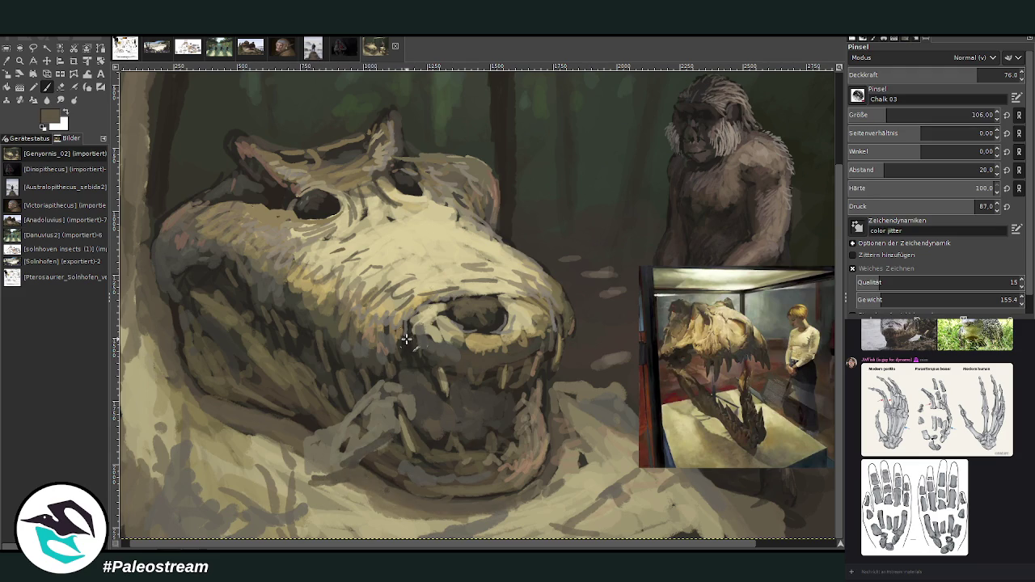
pyautogui.keyDown('ctrl'); pyautogui.click(429, 260); pyautogui.keyUp('ctrl')
pyautogui.moveTo(368, 404)
pyautogui.mouseDown()
pyautogui.moveTo(378, 405)
pyautogui.moveTo(303, 453)
pyautogui.moveTo(380, 406)
pyautogui.moveTo(301, 453)
pyautogui.moveTo(360, 437)
pyautogui.moveTo(315, 457)
pyautogui.mouseUp()
pyautogui.keyDown('ctrl'); pyautogui.click(445, 445); pyautogui.keyUp('ctrl')
pyautogui.moveTo(396, 409)
pyautogui.mouseDown()
pyautogui.moveTo(387, 446)
pyautogui.moveTo(323, 479)
pyautogui.moveTo(327, 458)
pyautogui.moveTo(296, 484)
pyautogui.moveTo(267, 460)
pyautogui.moveTo(283, 441)
pyautogui.moveTo(317, 443)
pyautogui.mouseUp()
# Highlight a lower tooth, the jaw's underside and the bone below the jaw in beige
pyautogui.keyDown('ctrl'); pyautogui.click(484, 361); pyautogui.keyUp('ctrl')
pyautogui.keyDown('ctrl'); pyautogui.click(501, 417); pyautogui.keyUp('ctrl')
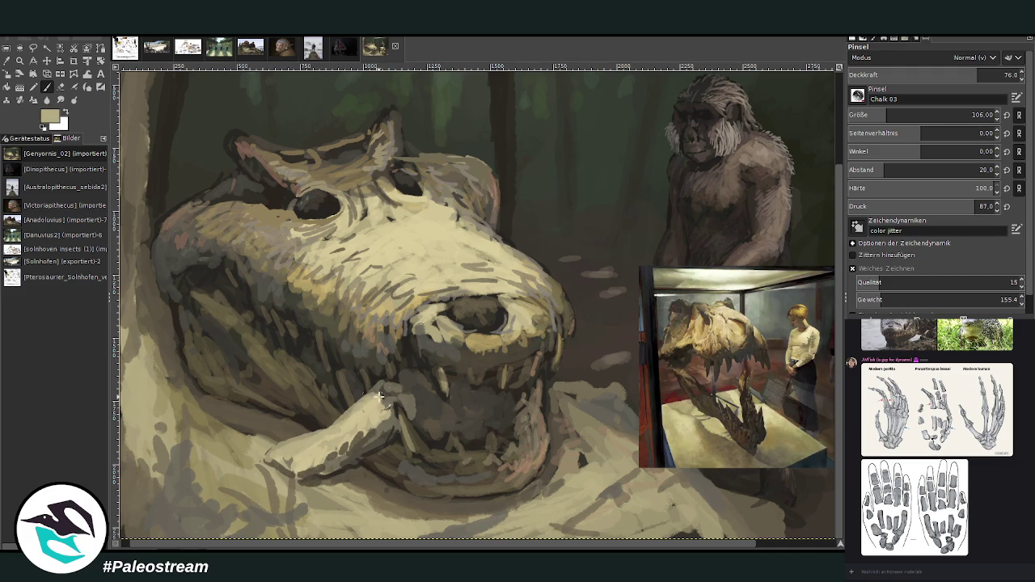
pyautogui.moveTo(522, 416); pyautogui.dragTo(503, 422)
pyautogui.moveTo(518, 485); pyautogui.dragTo(559, 496)
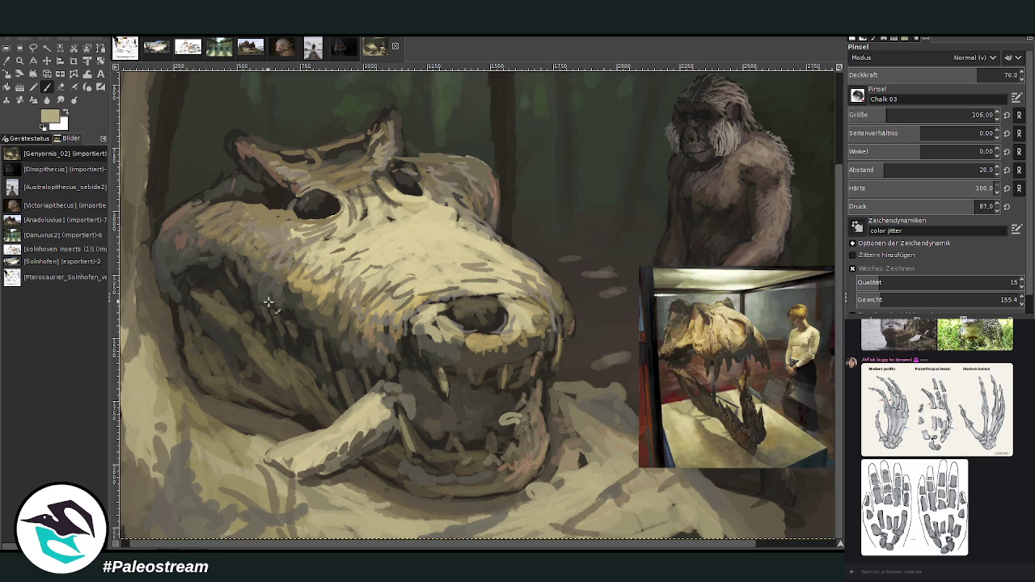
pyautogui.moveTo(323, 420)
pyautogui.mouseDown()
pyautogui.moveTo(364, 403)
pyautogui.moveTo(291, 441)
pyautogui.moveTo(330, 416)
pyautogui.mouseUp()
# Shade the bone below the jaw with dark brown and tan strokes
pyautogui.keyDown('ctrl'); pyautogui.click(186, 340); pyautogui.keyUp('ctrl')
pyautogui.moveTo(280, 446); pyautogui.dragTo(332, 414)
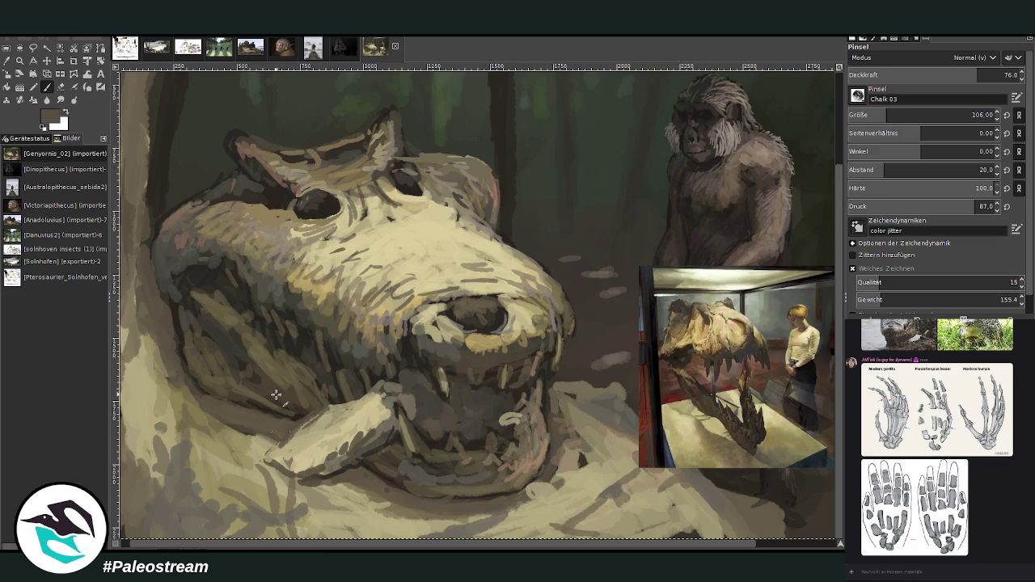
pyautogui.keyDown('ctrl'); pyautogui.click(270, 231); pyautogui.keyUp('ctrl')
pyautogui.moveTo(288, 444)
pyautogui.mouseDown()
pyautogui.moveTo(348, 460)
pyautogui.moveTo(392, 414)
pyautogui.mouseUp()
pyautogui.keyDown('ctrl'); pyautogui.click(461, 350); pyautogui.keyUp('ctrl')
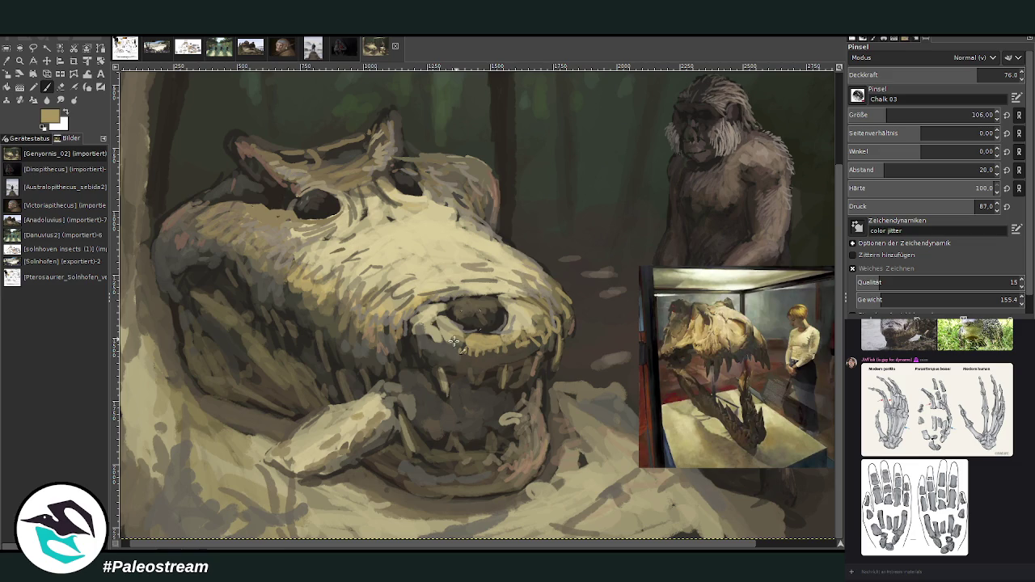
# Lighten the nostril's inside and rim, and darken the inside of the jaw near the teeth
pyautogui.keyDown('ctrl'); pyautogui.click(417, 315); pyautogui.keyUp('ctrl')
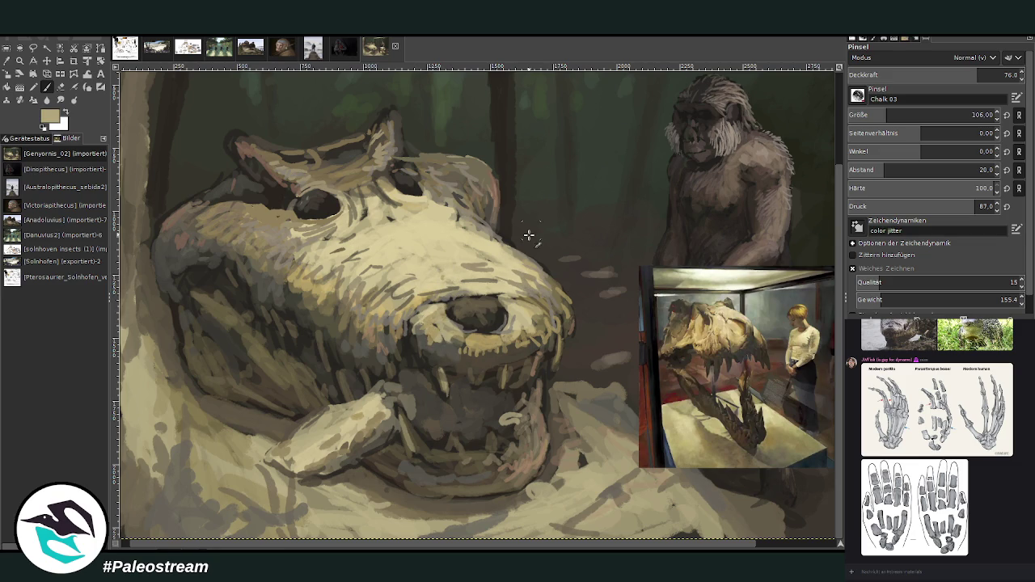
pyautogui.moveTo(482, 296); pyautogui.dragTo(454, 341)
pyautogui.keyDown('ctrl'); pyautogui.click(409, 400); pyautogui.keyUp('ctrl')
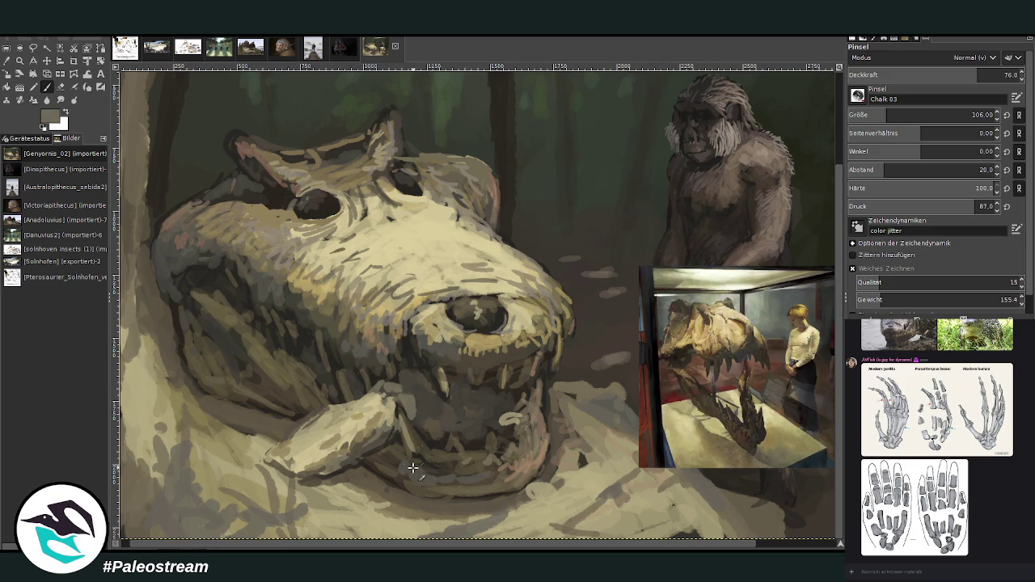
pyautogui.moveTo(407, 396)
pyautogui.mouseDown()
pyautogui.moveTo(414, 420)
pyautogui.moveTo(391, 377)
pyautogui.mouseUp()
pyautogui.moveTo(482, 414)
pyautogui.mouseDown()
pyautogui.moveTo(486, 424)
pyautogui.moveTo(514, 415)
pyautogui.moveTo(566, 437)
pyautogui.moveTo(547, 447)
pyautogui.mouseUp()
# Add dark marks on the ground and rock beneath the jaw
pyautogui.moveTo(526, 497); pyautogui.dragTo(566, 505)
pyautogui.moveTo(614, 469); pyautogui.dragTo(578, 477)
pyautogui.moveTo(373, 506); pyautogui.dragTo(351, 537)
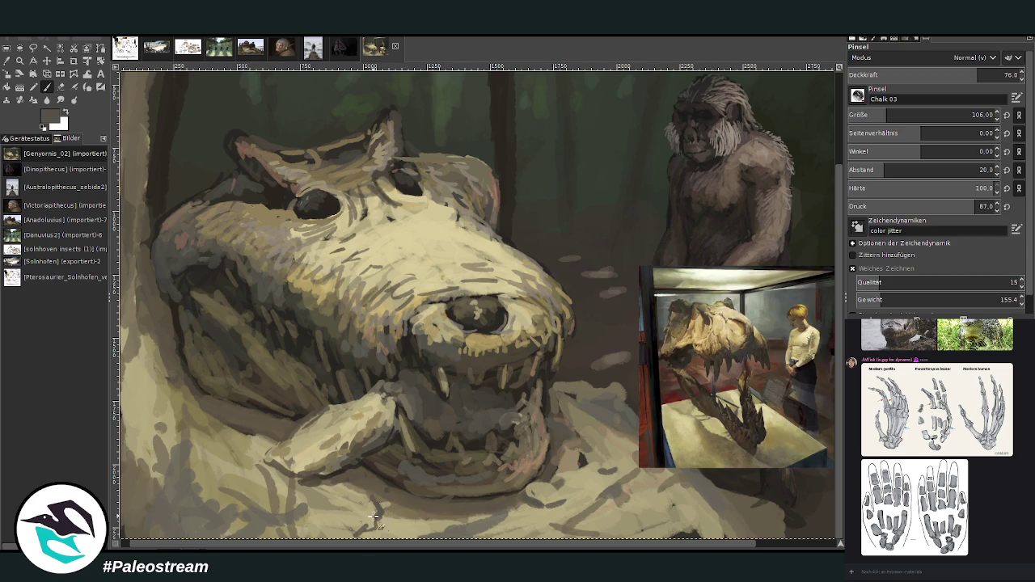
pyautogui.moveTo(333, 494)
pyautogui.mouseDown()
pyautogui.moveTo(320, 501)
pyautogui.moveTo(340, 485)
pyautogui.moveTo(385, 488)
pyautogui.moveTo(320, 502)
pyautogui.mouseUp()
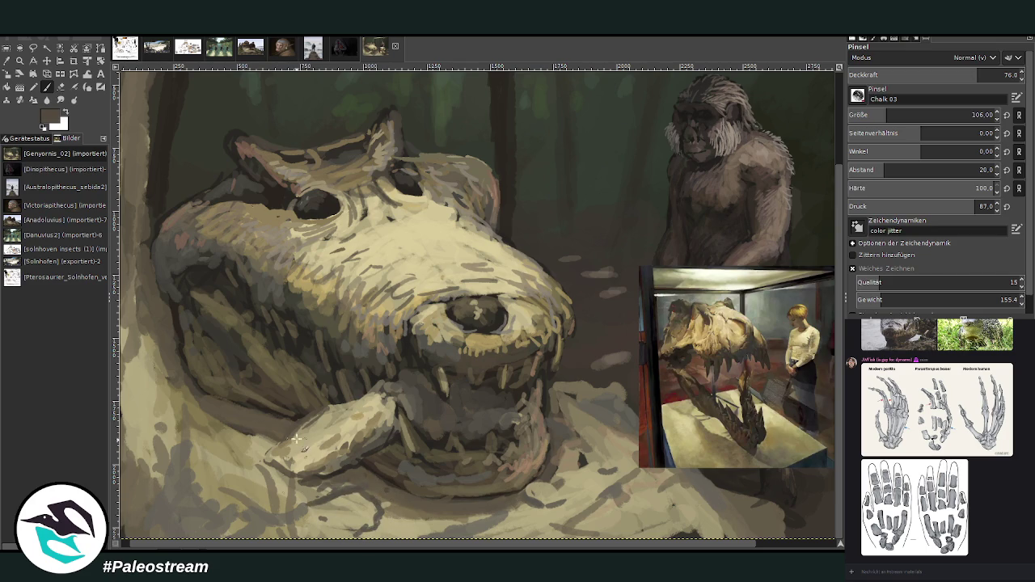
pyautogui.moveTo(263, 453); pyautogui.dragTo(230, 437)
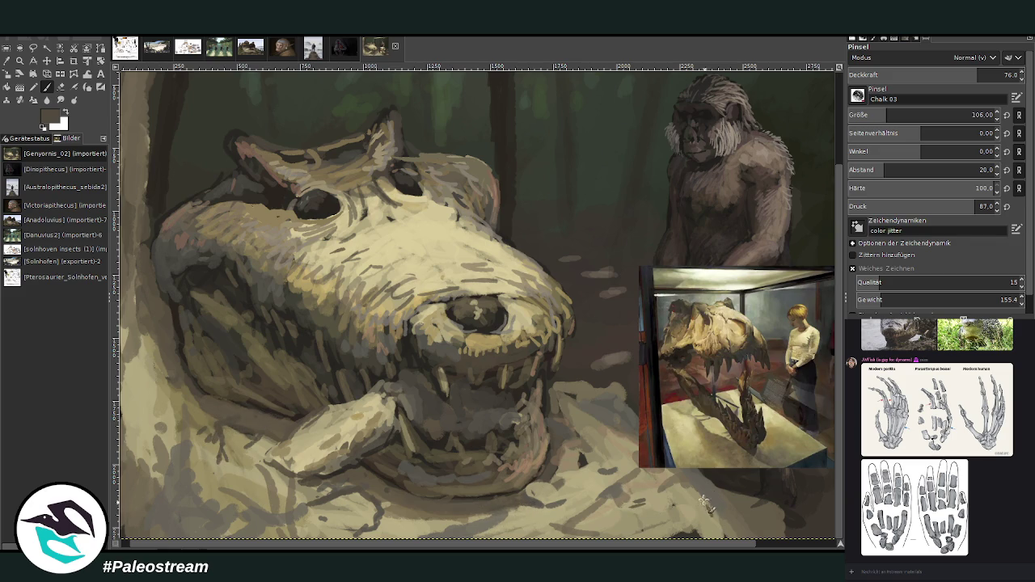
# Paint light tan over the dark marks, the lower-left jaw and the painting's left edge
pyautogui.keyDown('ctrl'); pyautogui.click(686, 522); pyautogui.keyUp('ctrl')
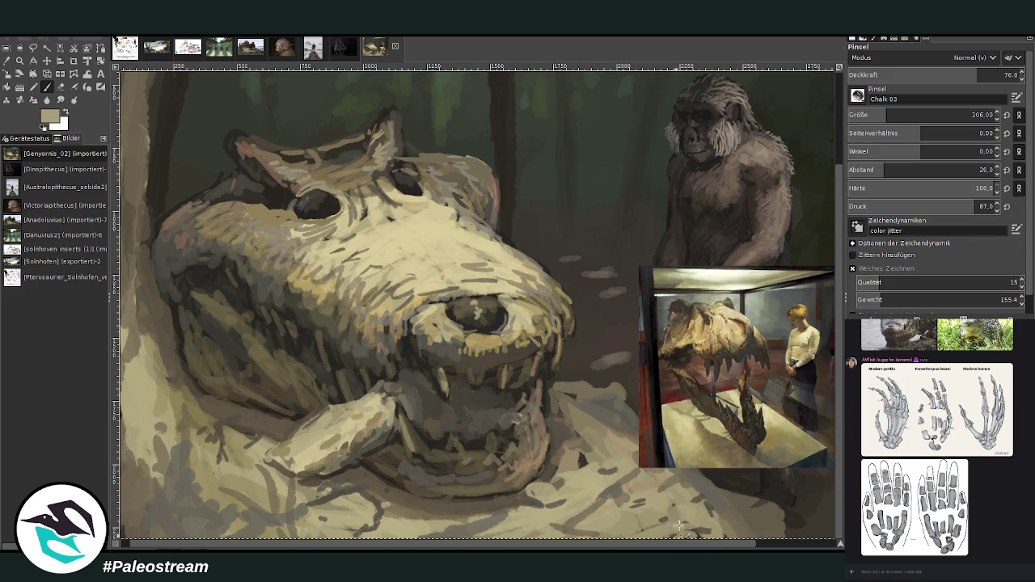
pyautogui.moveTo(601, 459); pyautogui.dragTo(548, 399)
pyautogui.moveTo(232, 444)
pyautogui.mouseDown()
pyautogui.moveTo(227, 429)
pyautogui.moveTo(202, 421)
pyautogui.moveTo(204, 453)
pyautogui.mouseUp()
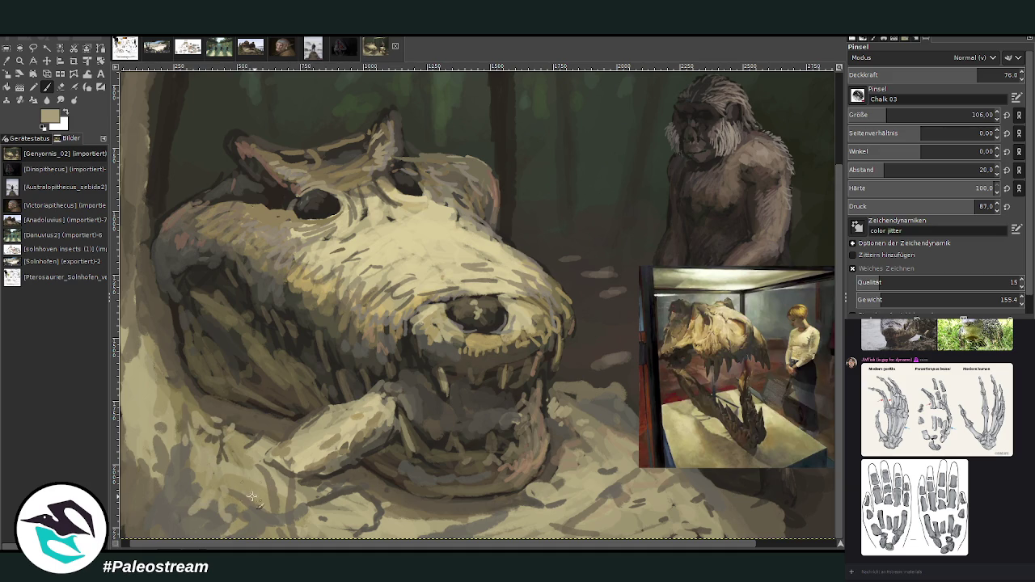
pyautogui.hscroll(-1, 152, 384)
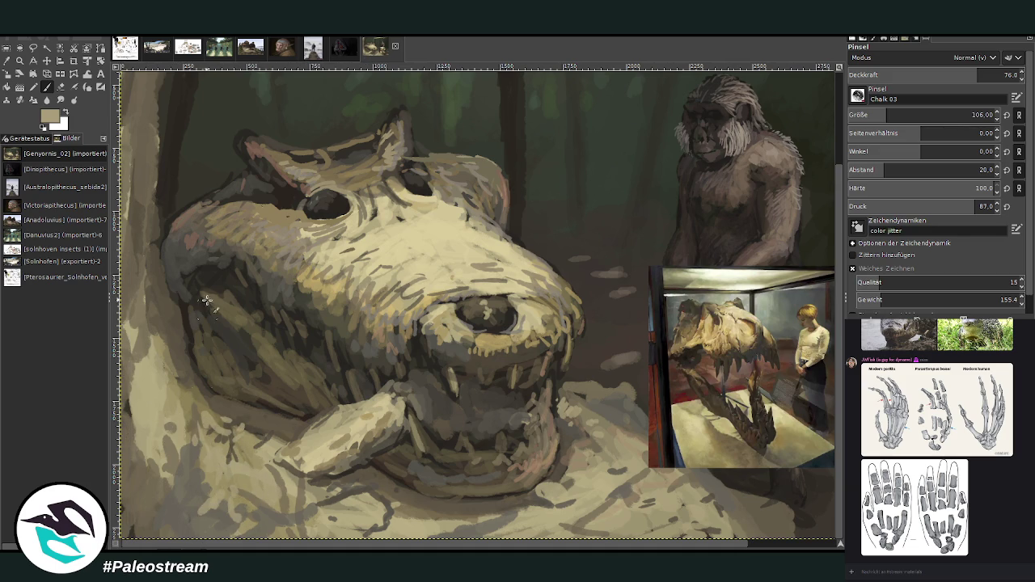
pyautogui.moveTo(154, 328)
pyautogui.mouseDown()
pyautogui.moveTo(142, 305)
pyautogui.moveTo(167, 296)
pyautogui.moveTo(133, 322)
pyautogui.mouseUp()
pyautogui.moveTo(143, 264); pyautogui.dragTo(140, 206)
# Zoom onto the skull and darken the claw's upper edge near the mouth with dark grey
pyautogui.press('-')
pyautogui.press('-')
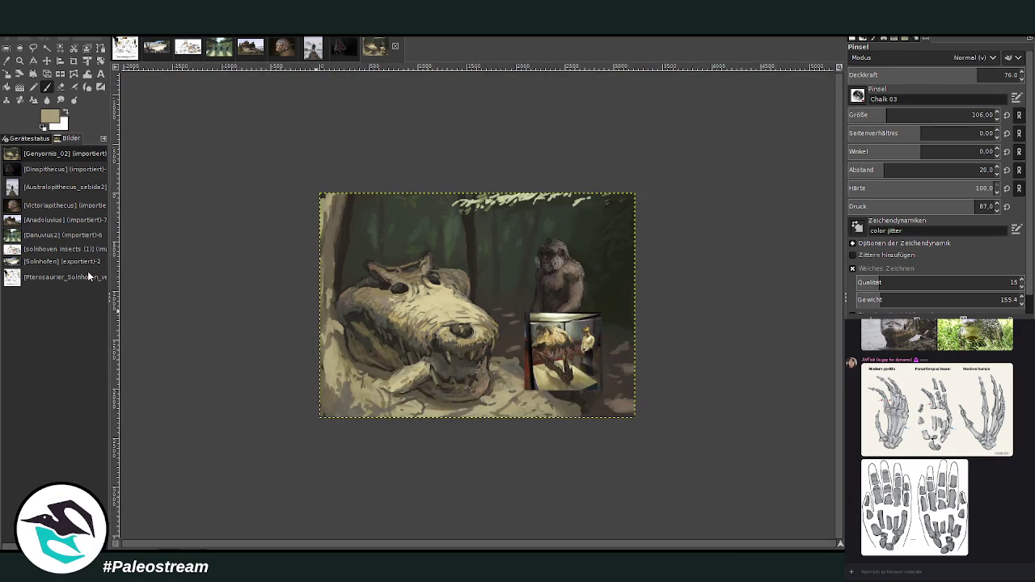
pyautogui.press('z')
pyautogui.moveTo(365, 235); pyautogui.dragTo(521, 444)
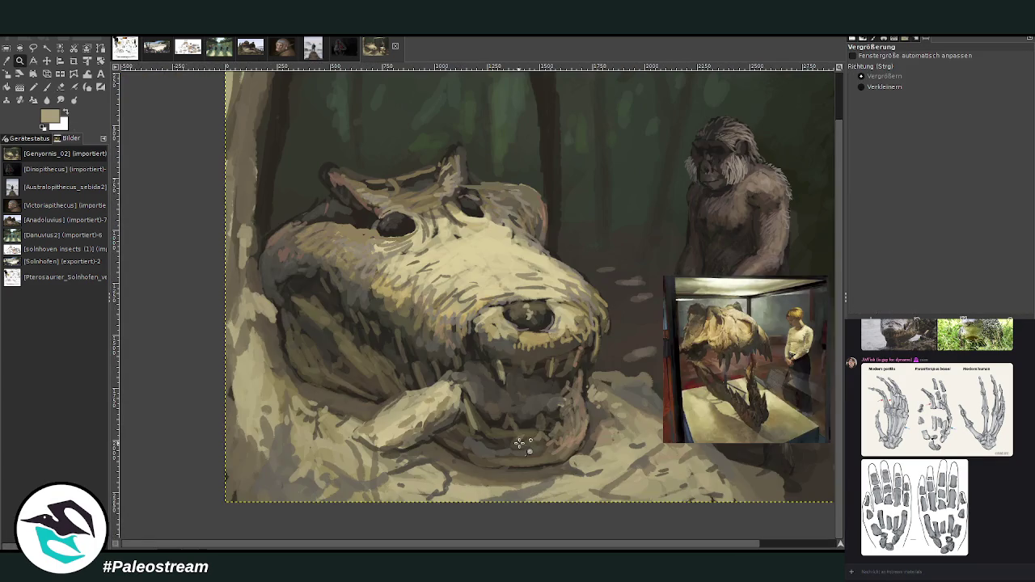
pyautogui.press('p')
pyautogui.keyDown('ctrl'); pyautogui.click(529, 420); pyautogui.keyUp('ctrl')
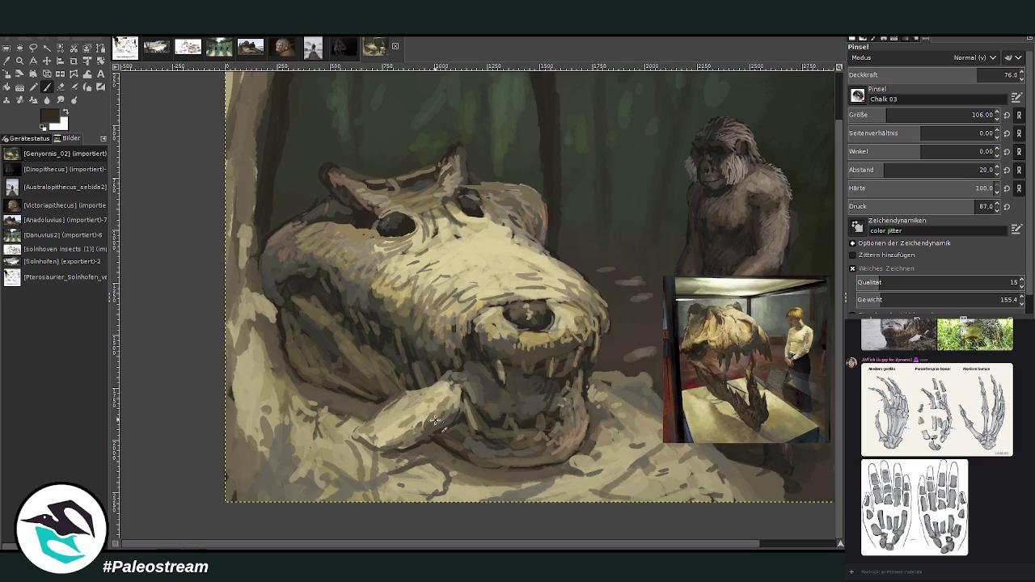
pyautogui.moveTo(429, 441); pyautogui.dragTo(457, 427)
# Shadow the skull's left edge, from upper-left to lower-left, with near-black strokes
pyautogui.moveTo(273, 312); pyautogui.dragTo(276, 364)
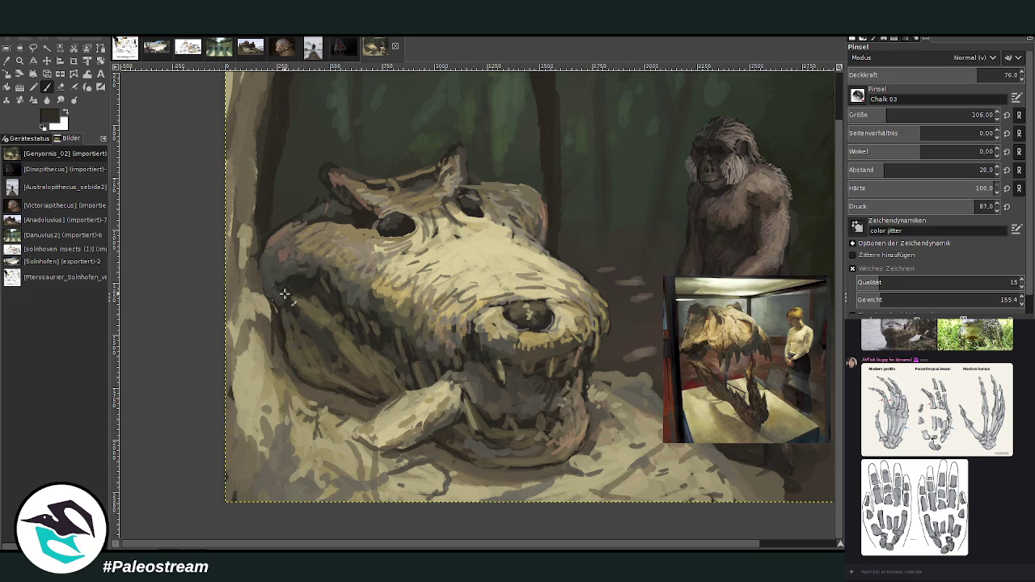
pyautogui.keyDown('ctrl'); pyautogui.click(336, 403); pyautogui.keyUp('ctrl')
pyautogui.keyDown('ctrl'); pyautogui.click(253, 241); pyautogui.keyUp('ctrl')
pyautogui.moveTo(256, 247); pyautogui.dragTo(243, 304)
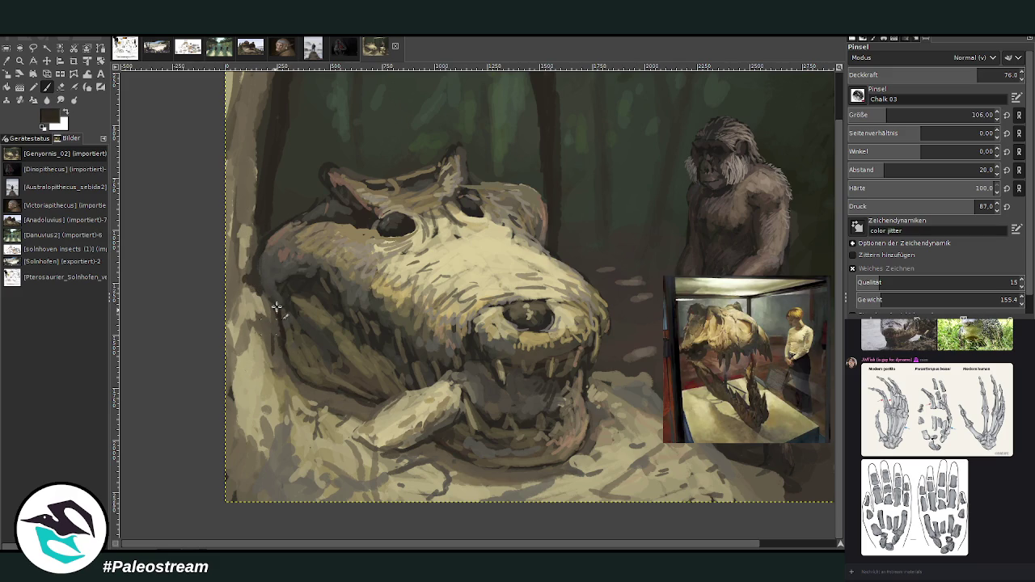
pyautogui.moveTo(261, 232); pyautogui.dragTo(243, 273)
pyautogui.keyDown('ctrl'); pyautogui.click(614, 353); pyautogui.keyUp('ctrl')
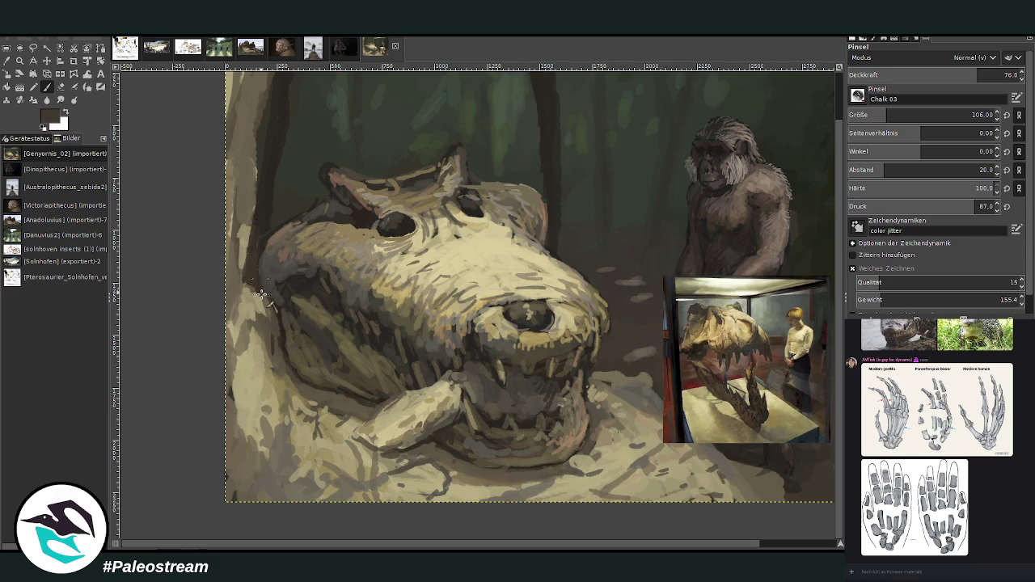
pyautogui.moveTo(257, 270); pyautogui.dragTo(283, 364)
pyautogui.press('space')
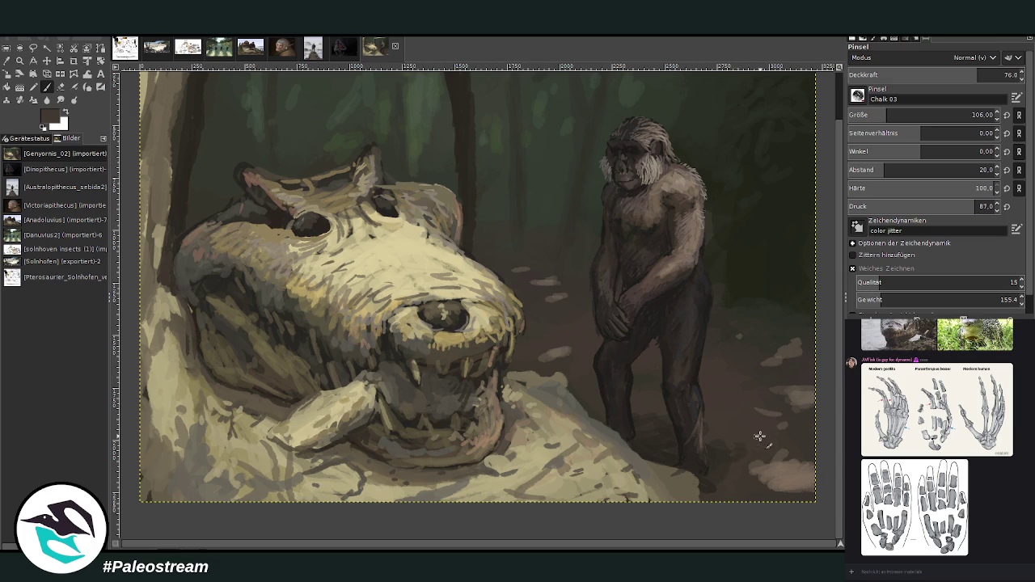
# Pick a darker ground colour and reduce the brush size and opacity to 50.2
pyautogui.keyDown('ctrl'); pyautogui.click(723, 453); pyautogui.keyUp('ctrl')
pyautogui.click(880, 114)
pyautogui.click(935, 76)
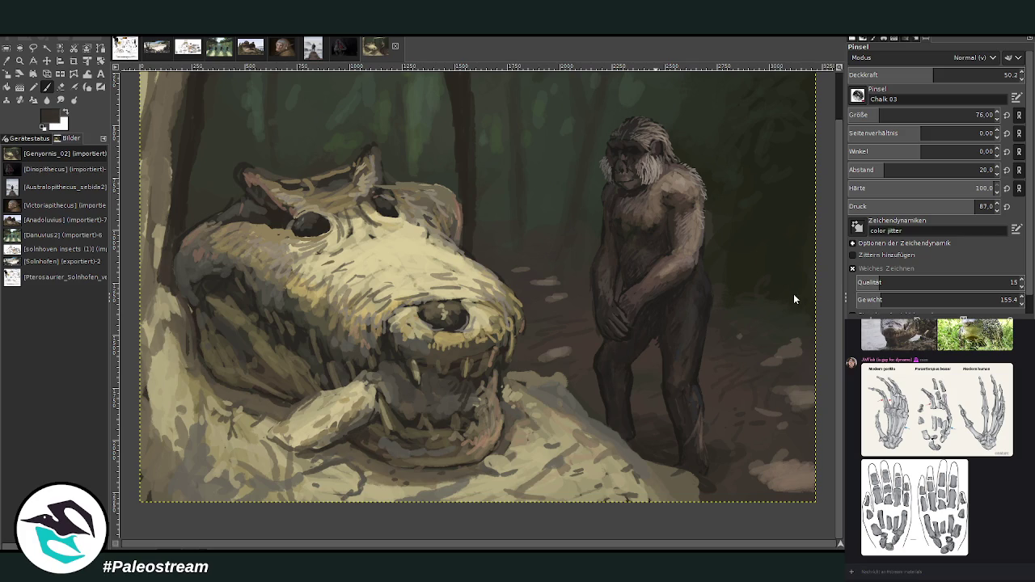
pyautogui.scroll(5, 930, 115)
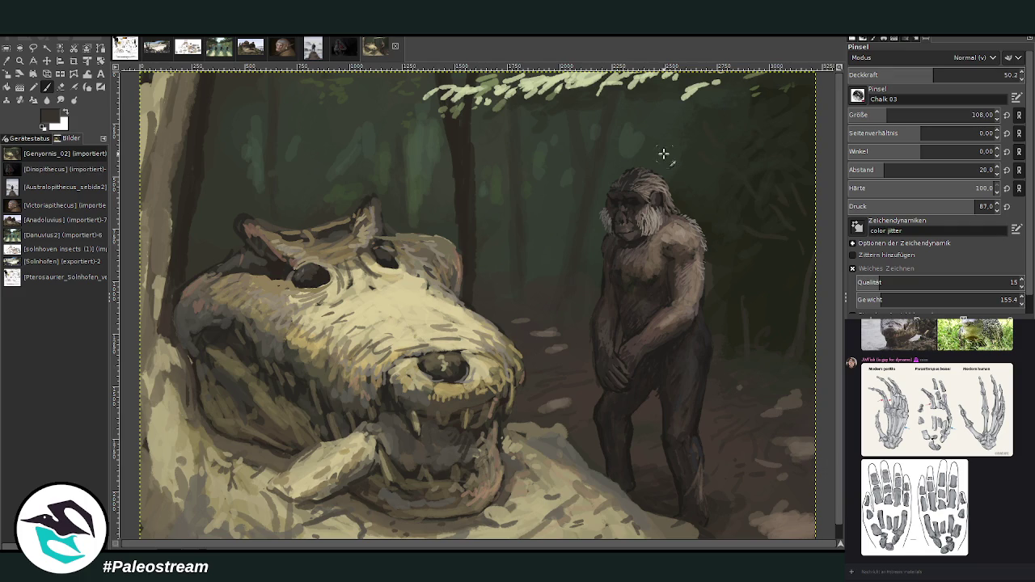
# Zoom out, then zoom back so the whole painting fills the view
pyautogui.press('-')
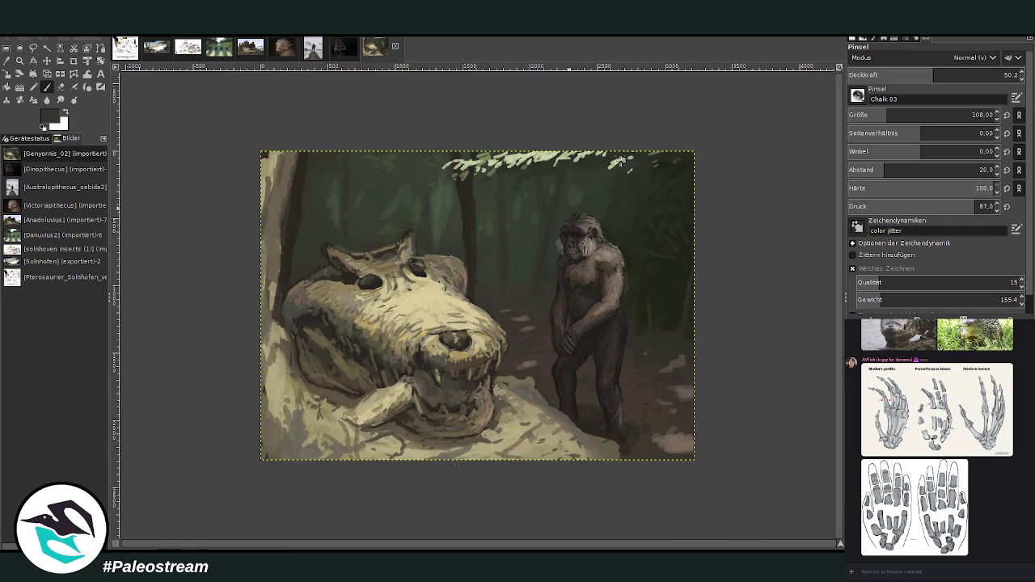
pyautogui.press('-')
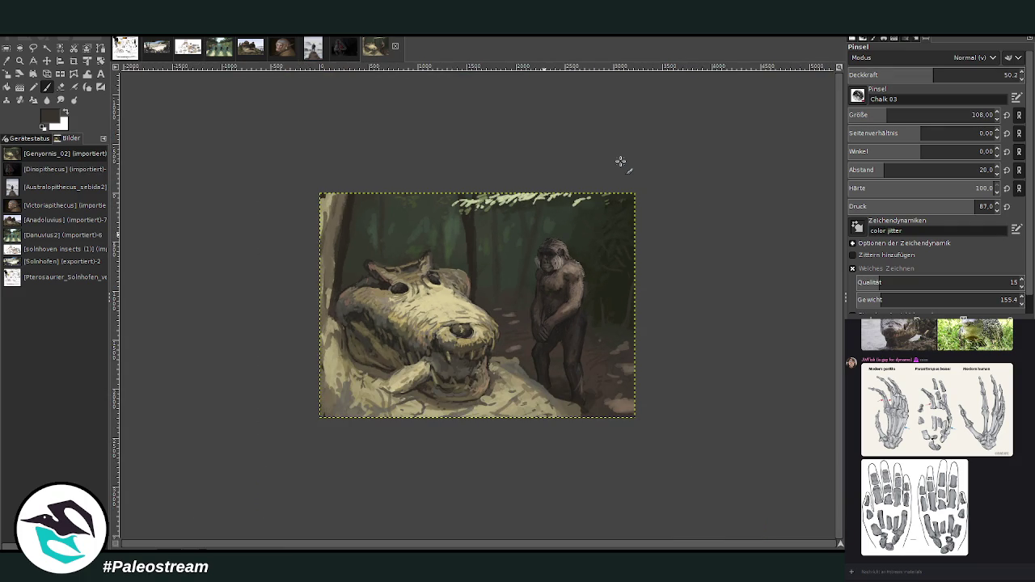
pyautogui.press('z')
pyautogui.moveTo(310, 149); pyautogui.dragTo(668, 455)
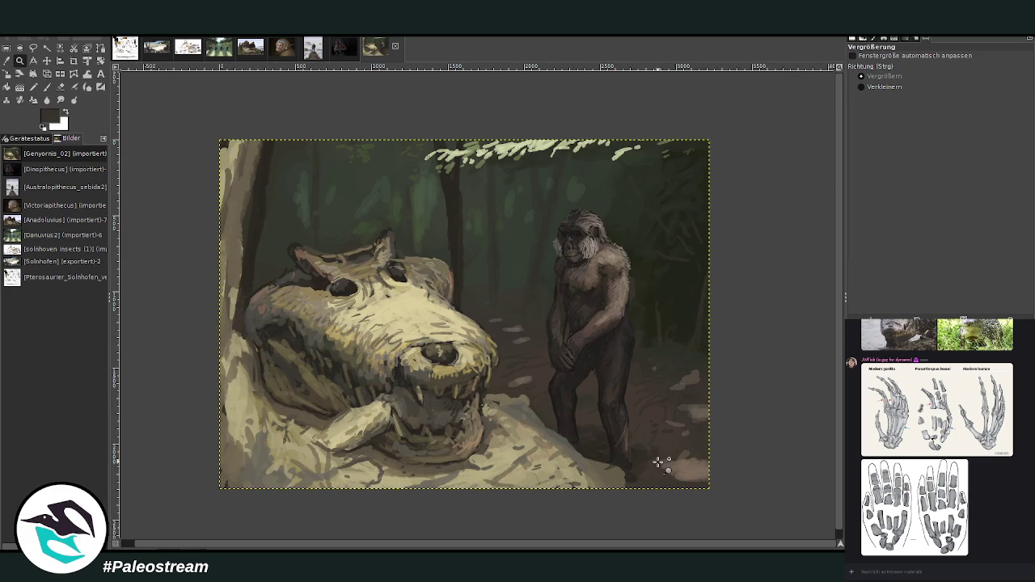
pyautogui.press('p')
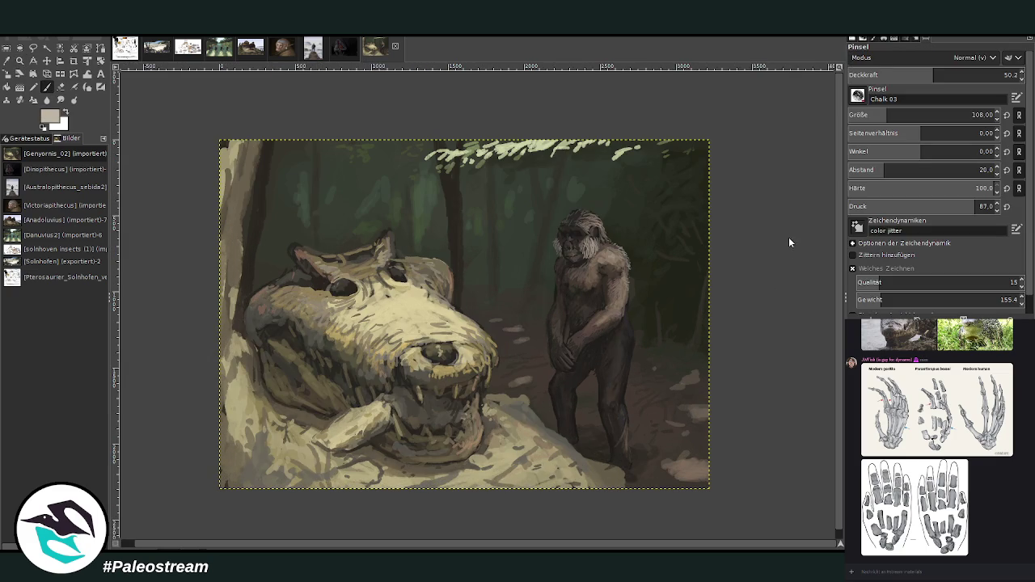
# Enlarge the chalk brush to size 768 and make it nearly transparent
pyautogui.click(946, 115)
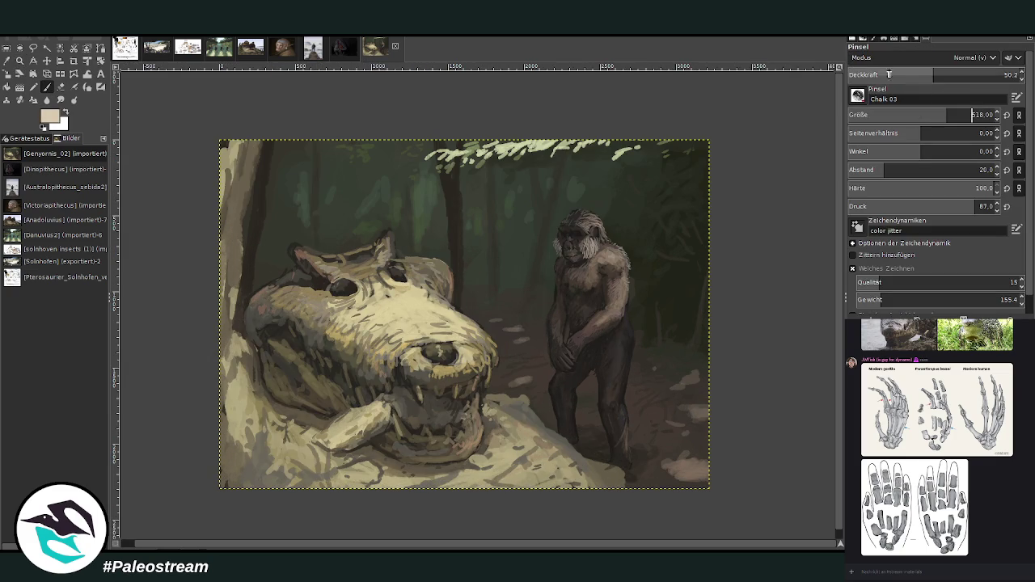
pyautogui.click(864, 75)
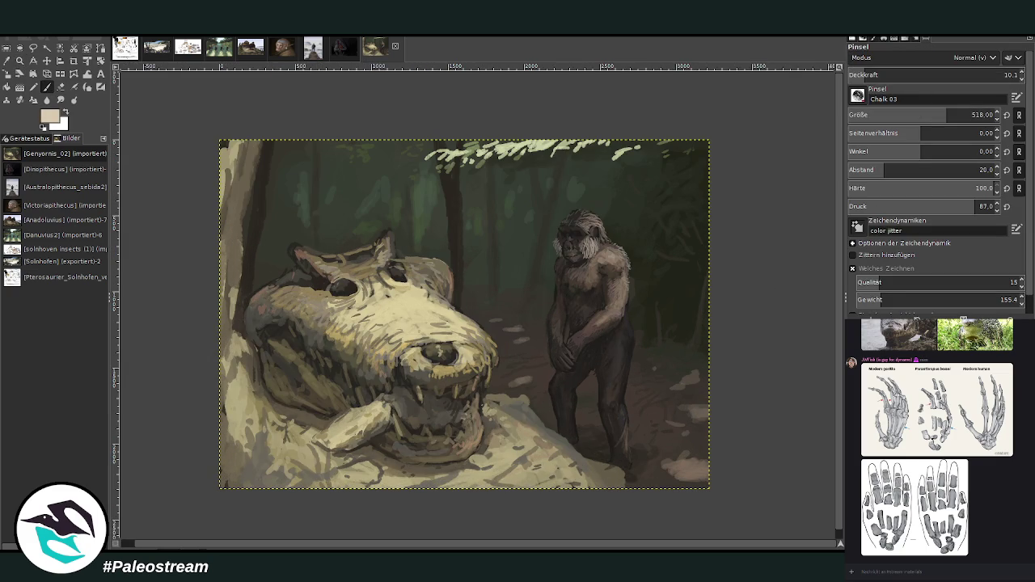
pyautogui.moveTo(887, 115); pyautogui.dragTo(977, 114)
pyautogui.moveTo(977, 76); pyautogui.dragTo(835, 64)
# Brush faint pale light over the shafts and both tree trunks, lowering opacity further
pyautogui.moveTo(672, 137); pyautogui.dragTo(626, 250)
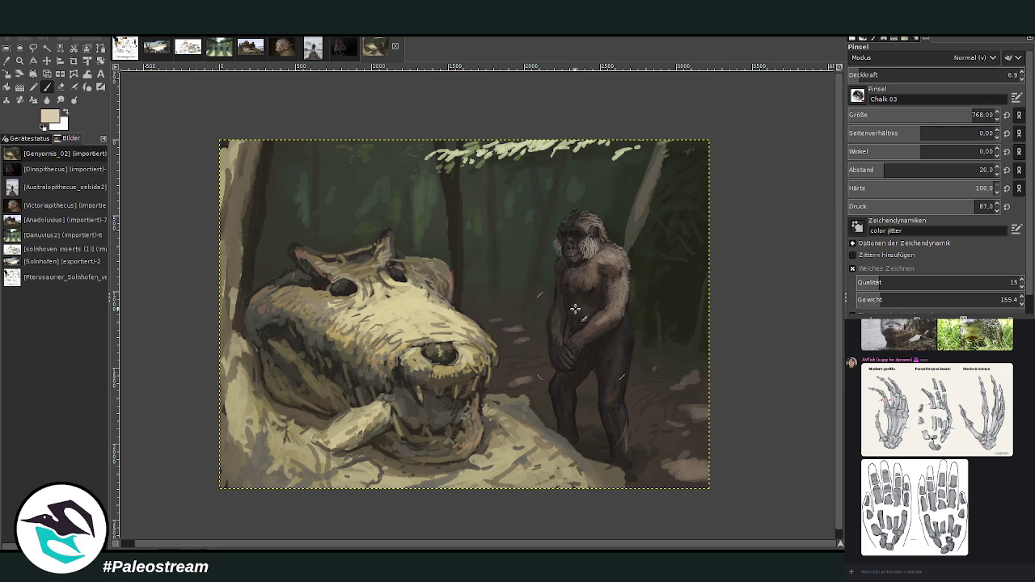
pyautogui.moveTo(417, 223)
pyautogui.mouseDown()
pyautogui.moveTo(416, 281)
pyautogui.moveTo(454, 285)
pyautogui.moveTo(474, 270)
pyautogui.mouseUp()
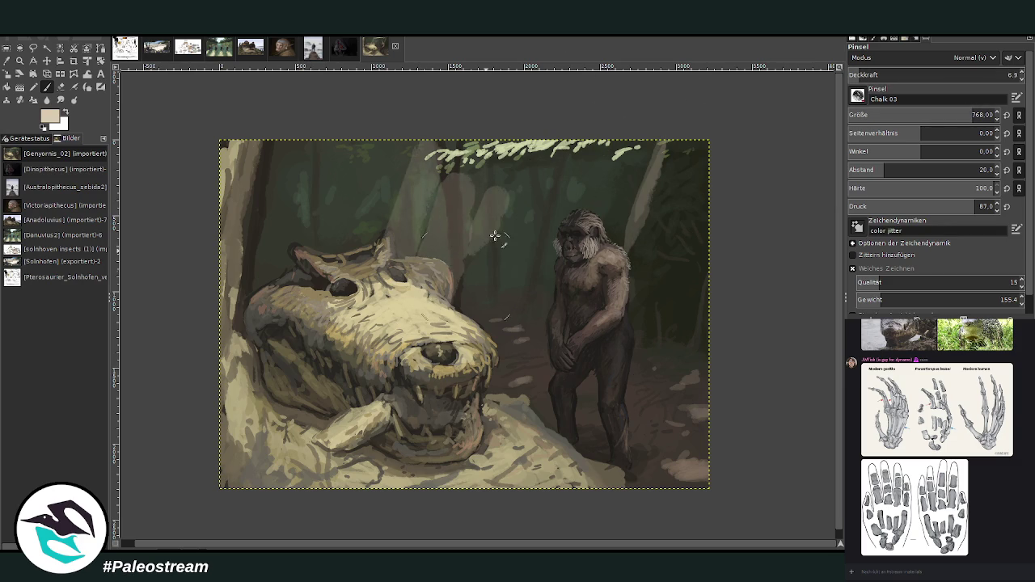
pyautogui.moveTo(852, 77); pyautogui.dragTo(844, 75)
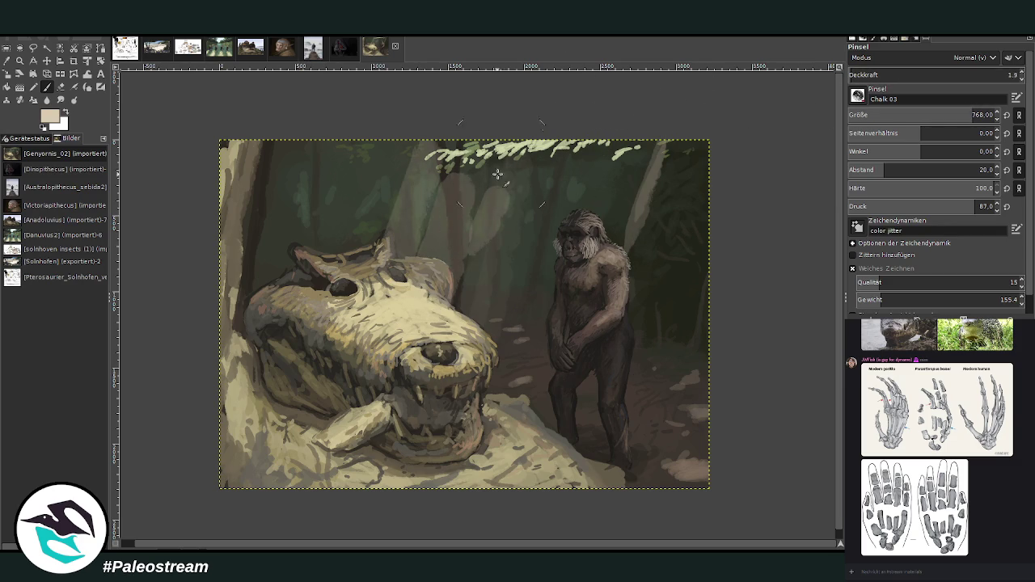
pyautogui.moveTo(379, 222)
pyautogui.mouseDown()
pyautogui.moveTo(361, 261)
pyautogui.moveTo(429, 229)
pyautogui.moveTo(461, 270)
pyautogui.moveTo(349, 336)
pyautogui.mouseUp()
pyautogui.moveTo(668, 146)
pyautogui.mouseDown()
pyautogui.moveTo(635, 250)
pyautogui.moveTo(642, 300)
pyautogui.mouseUp()
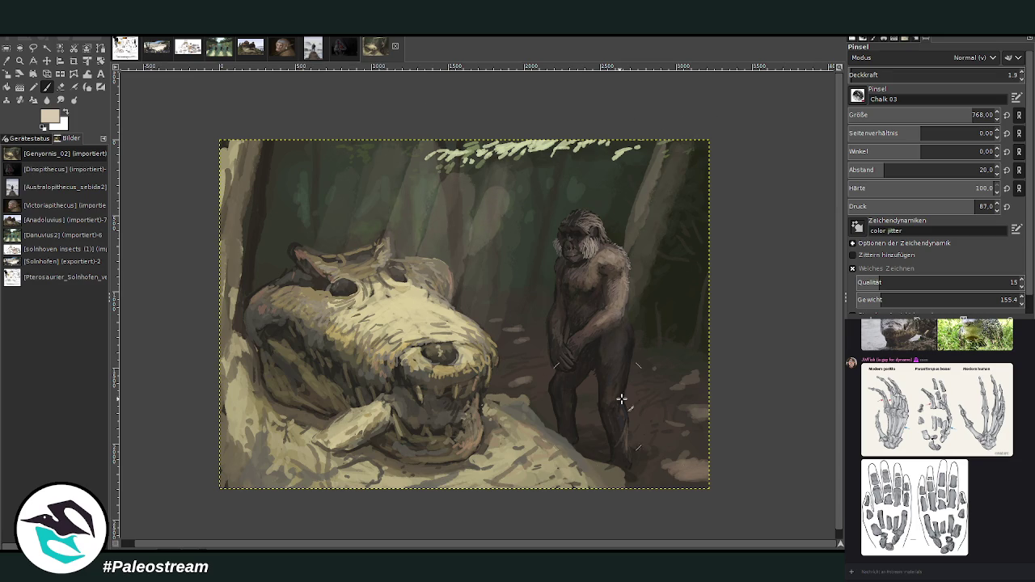
pyautogui.moveTo(308, 231); pyautogui.dragTo(279, 271)
pyautogui.moveTo(319, 129); pyautogui.dragTo(266, 287)
pyautogui.moveTo(275, 323); pyautogui.dragTo(263, 356)
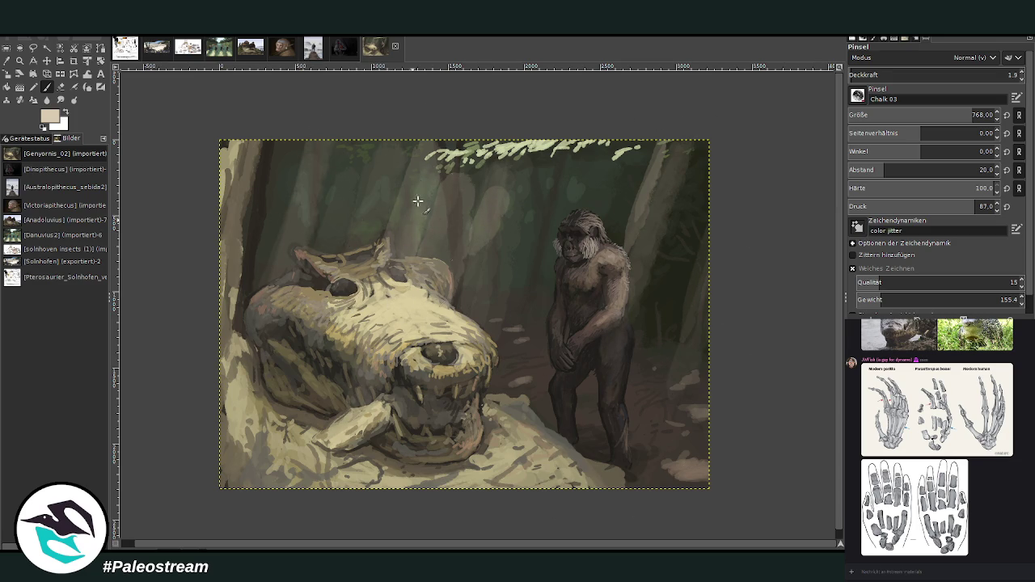
# Smear the light shafts and forest right of the hominin into haze with a size-1209 Smudge brush
pyautogui.press('s')
pyautogui.moveTo(449, 209)
pyautogui.mouseDown()
pyautogui.moveTo(459, 162)
pyautogui.moveTo(509, 194)
pyautogui.mouseUp()
pyautogui.moveTo(931, 115); pyautogui.dragTo(963, 115)
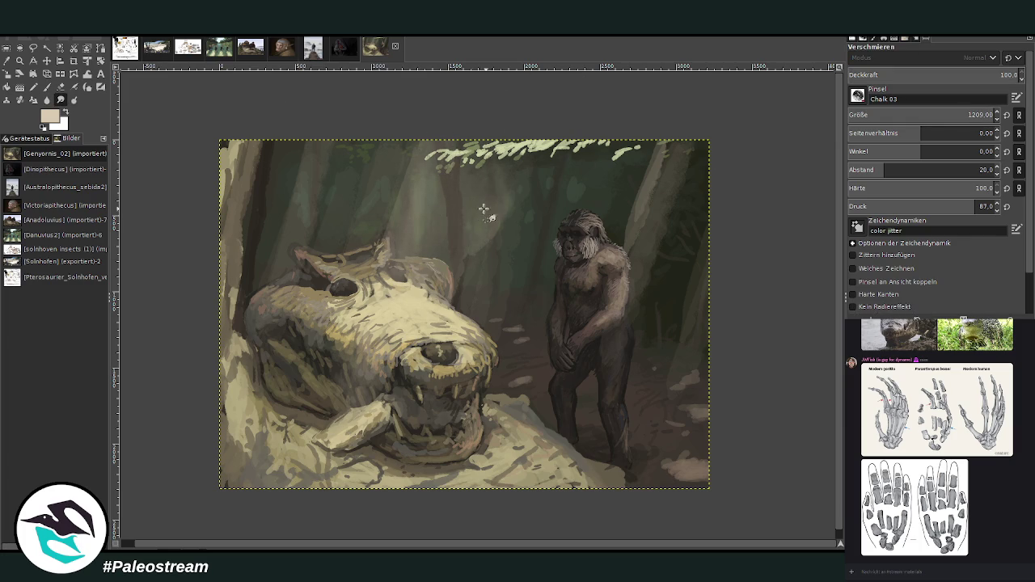
pyautogui.moveTo(406, 202); pyautogui.dragTo(405, 146)
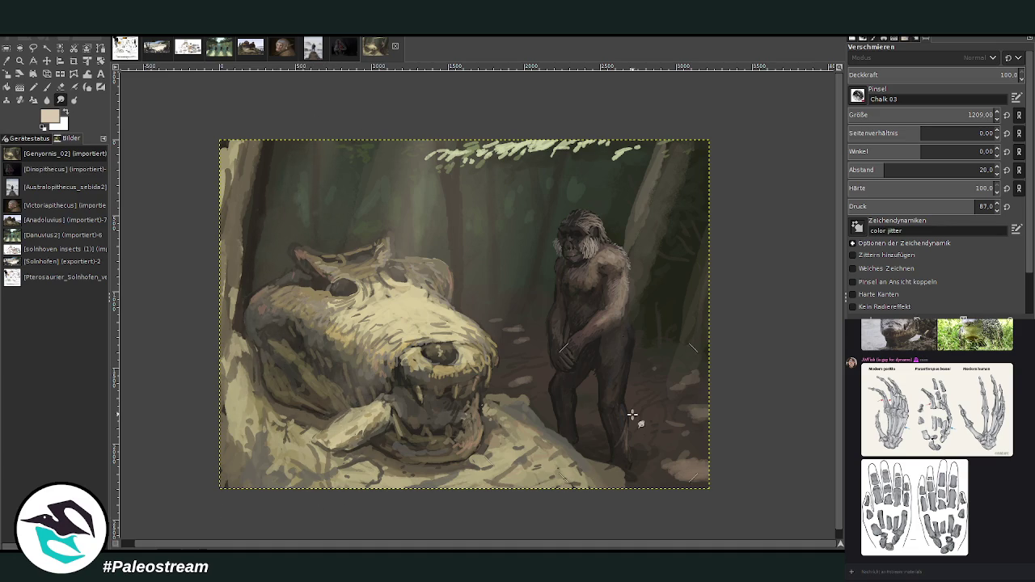
pyautogui.moveTo(667, 150); pyautogui.dragTo(643, 251)
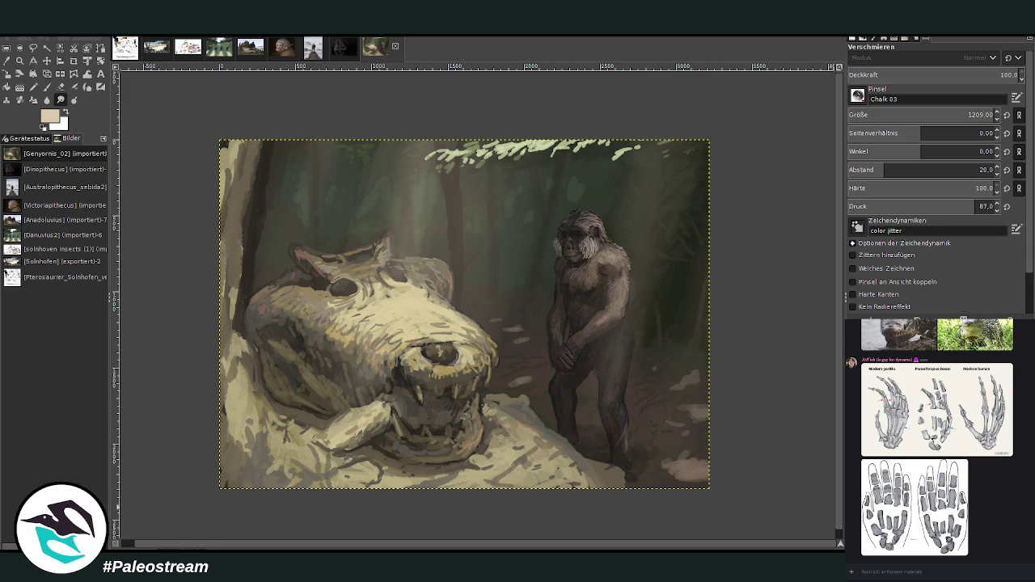
pyautogui.click(19, 60)
pyautogui.moveTo(212, 134)
pyautogui.mouseDown()
pyautogui.moveTo(681, 484)
pyautogui.moveTo(723, 499)
pyautogui.mouseUp()
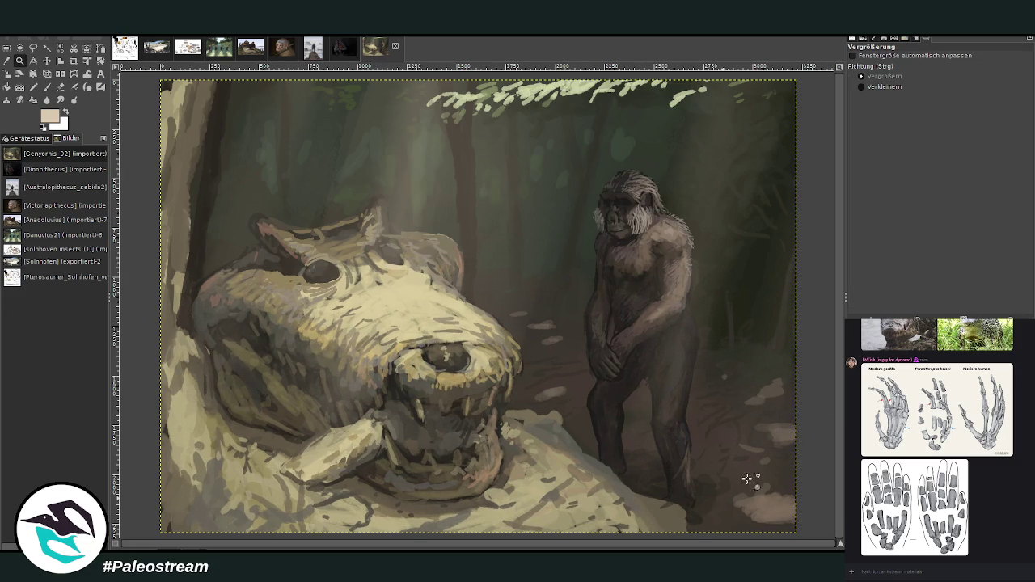
# Sample a grey as paint colour, paste the painting as a new image, and zoom on the legs
pyautogui.press('o')
pyautogui.click(168, 81)
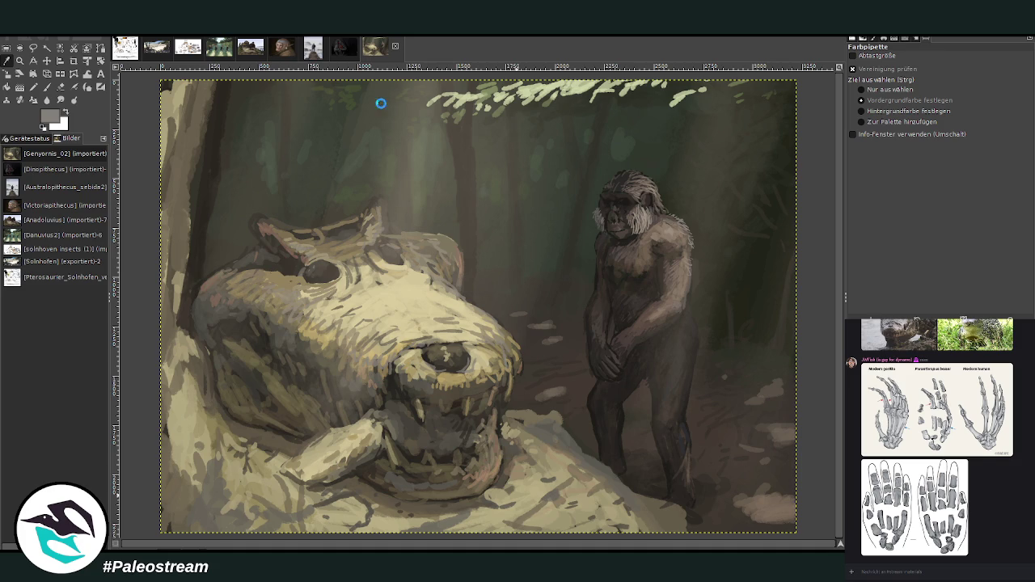
pyautogui.hotkey('ctrl', 'shift', 'v')
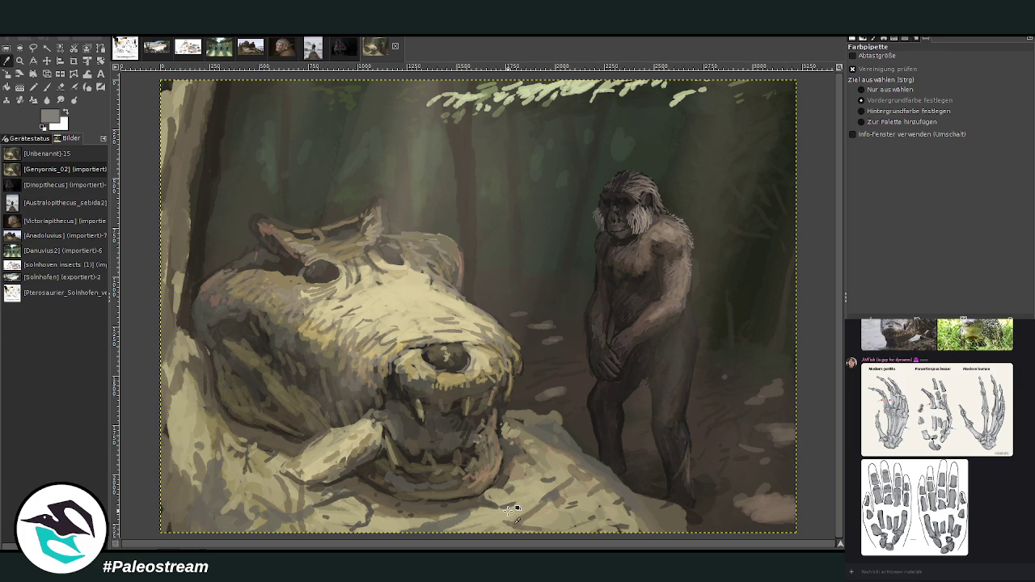
pyautogui.press('z')
pyautogui.click(659, 466)
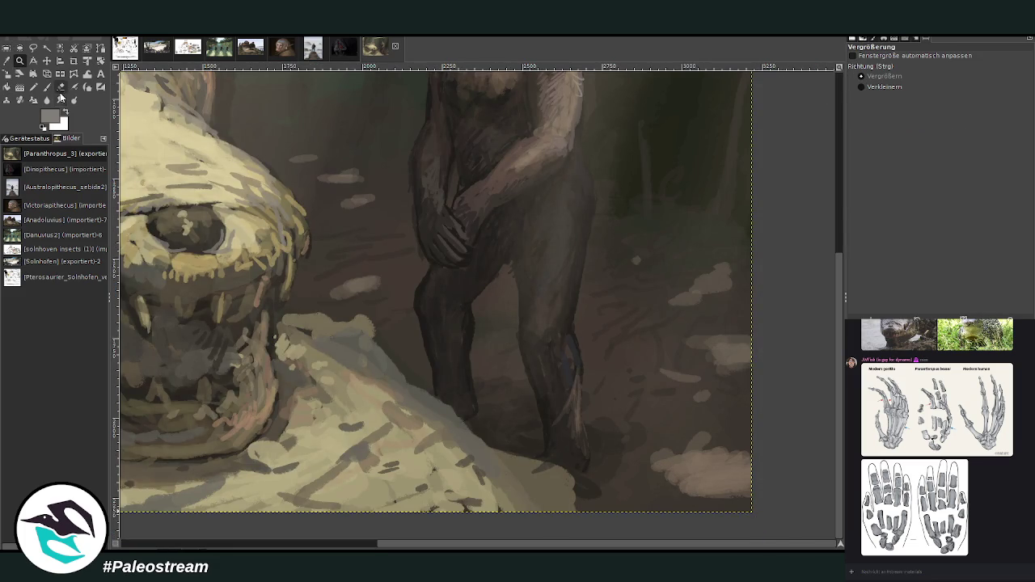
# Smudge the hominin's leg and thigh edges with a size-113 Smudge brush, then zoom out
pyautogui.click(61, 99)
pyautogui.click(872, 113)
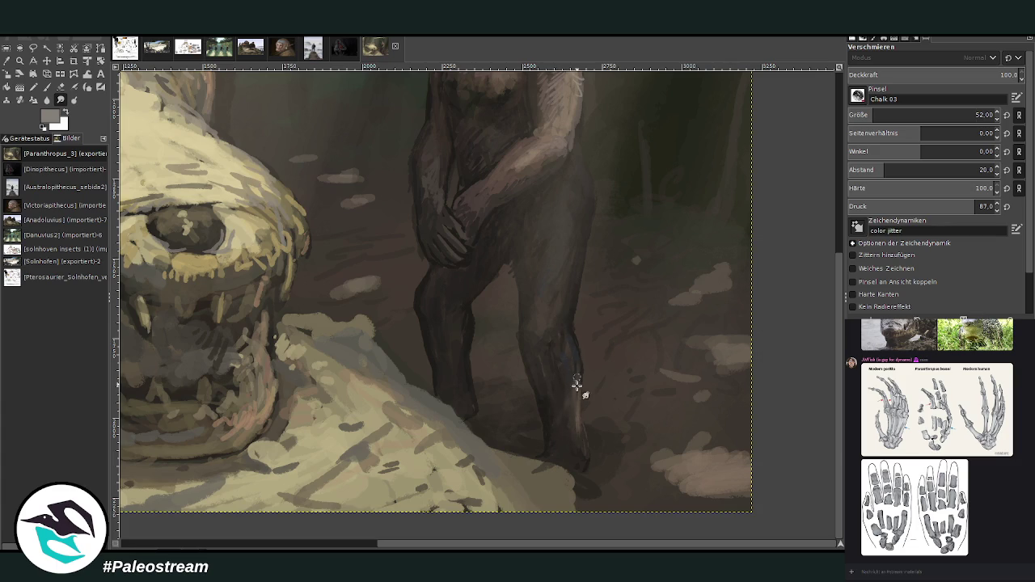
pyautogui.click(973, 113)
pyautogui.moveTo(548, 347); pyautogui.dragTo(573, 439)
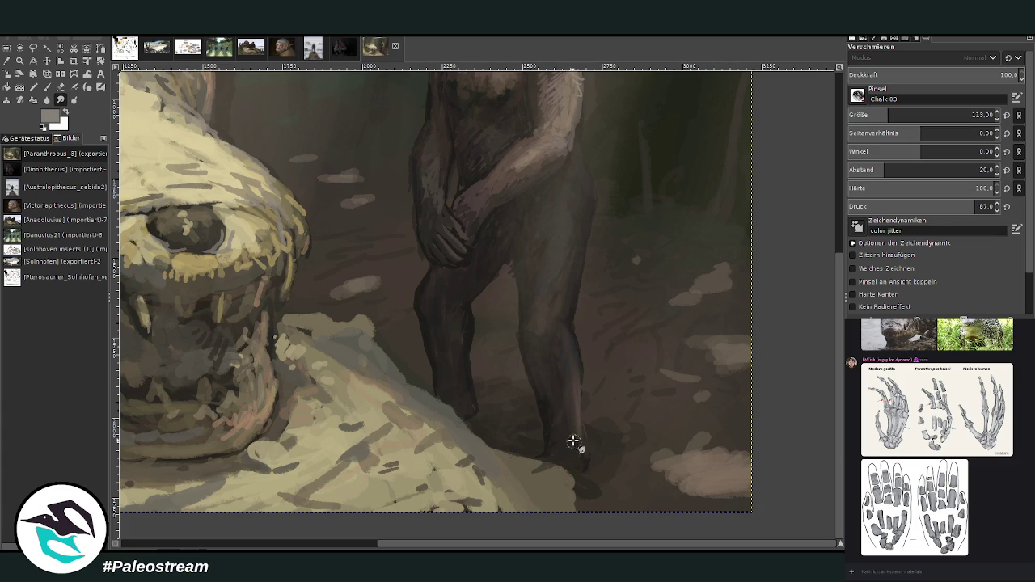
pyautogui.moveTo(462, 381)
pyautogui.mouseDown()
pyautogui.moveTo(454, 279)
pyautogui.moveTo(439, 365)
pyautogui.mouseUp()
pyautogui.moveTo(536, 247); pyautogui.dragTo(513, 217)
pyautogui.scroll(5, 829, 335)
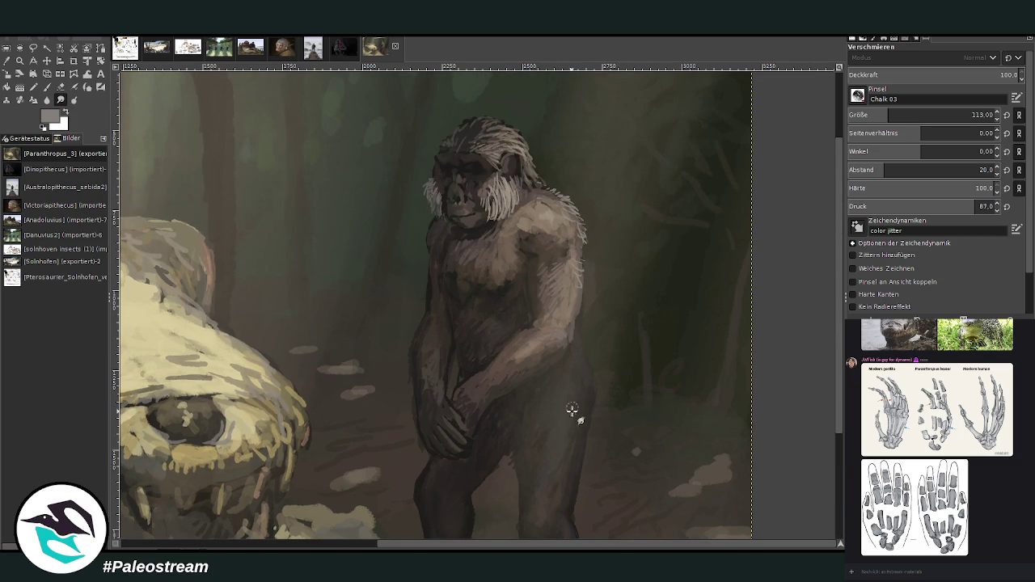
pyautogui.press('-')
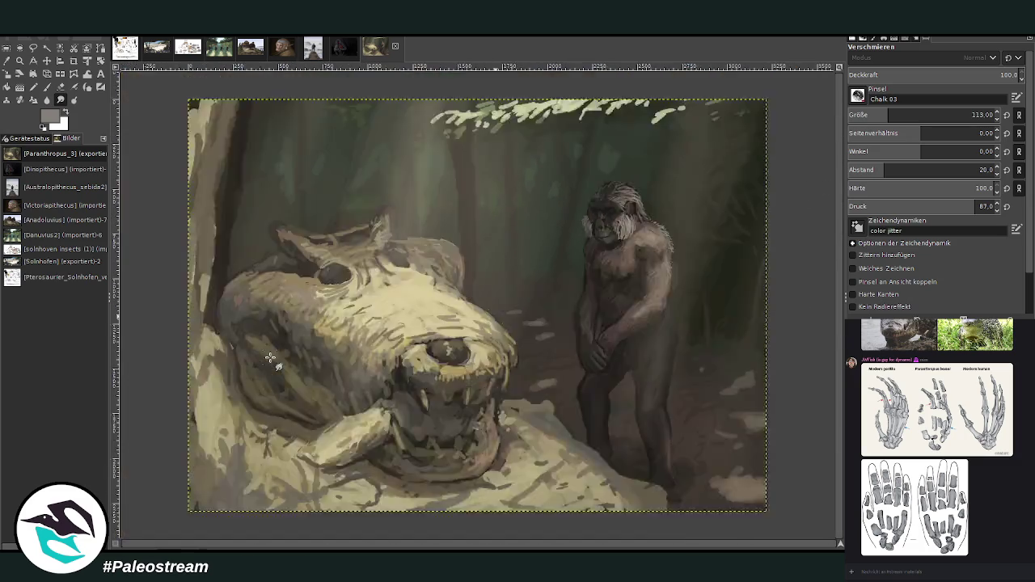
pyautogui.press('-')
pyautogui.press('z')
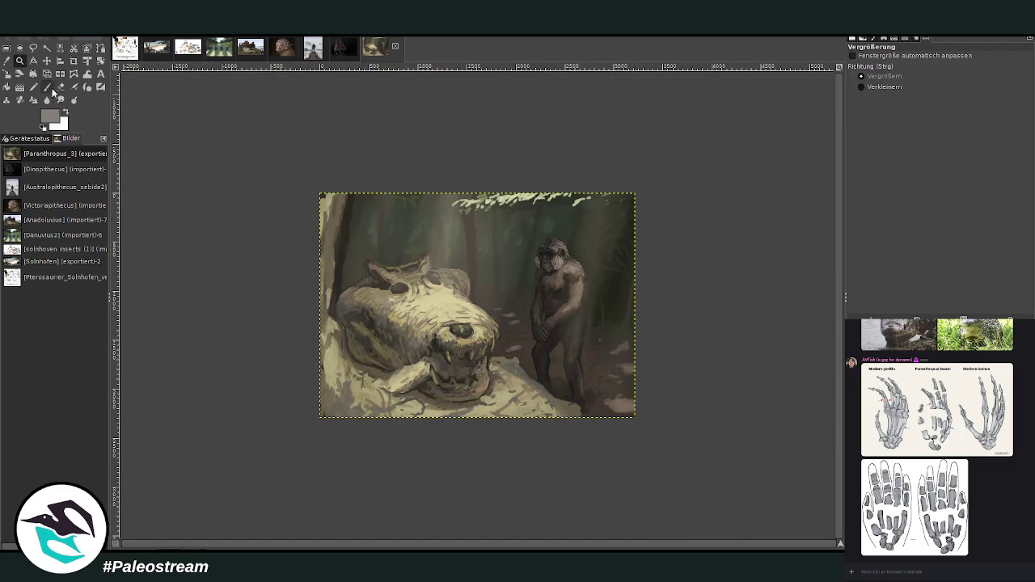
pyautogui.moveTo(315, 182); pyautogui.dragTo(649, 433)
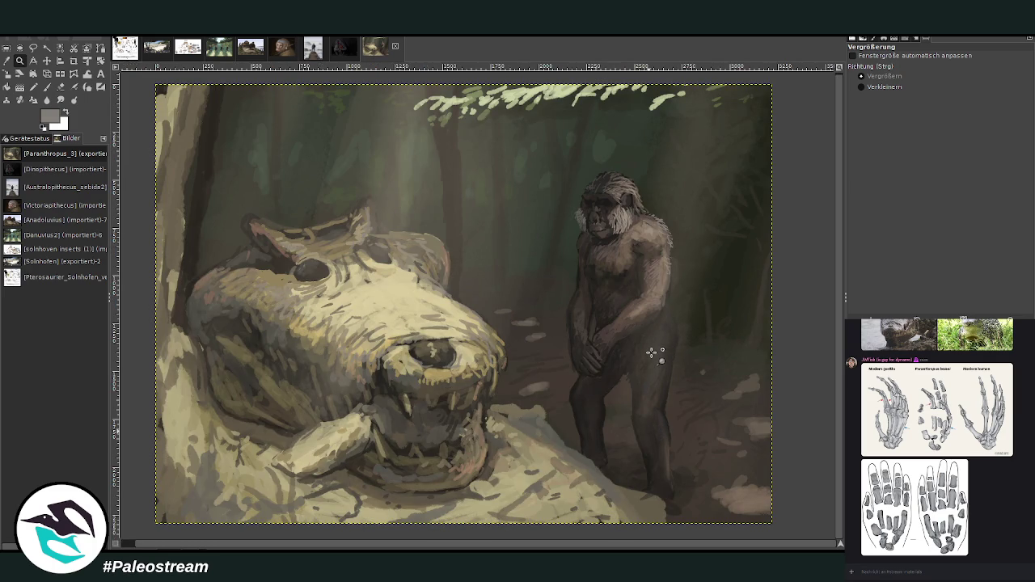
pyautogui.press('o')
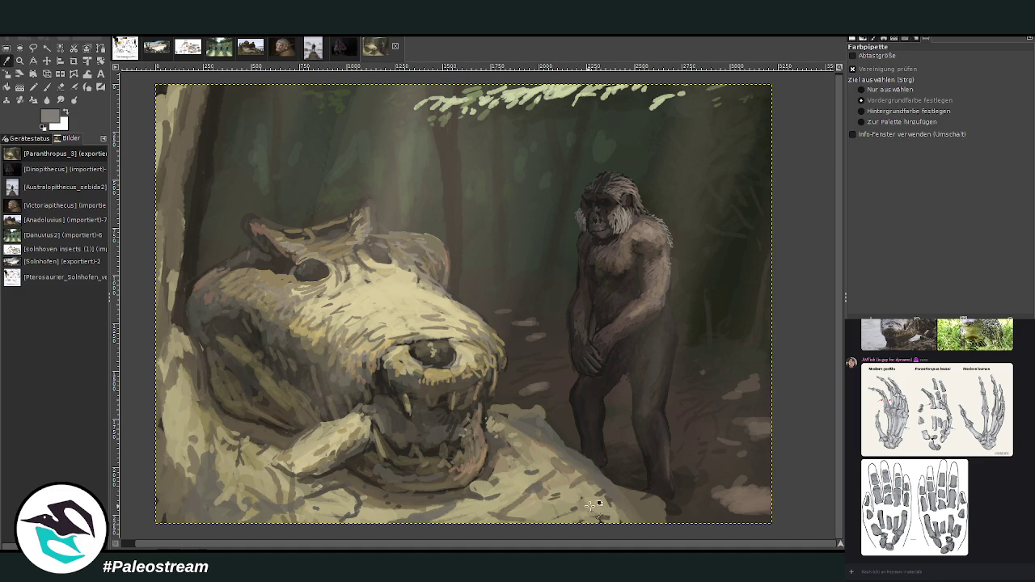
# Paint faint dark strokes by the jaw's bony lump with a size-59 brush at 37.5 opacity
pyautogui.click(46, 86)
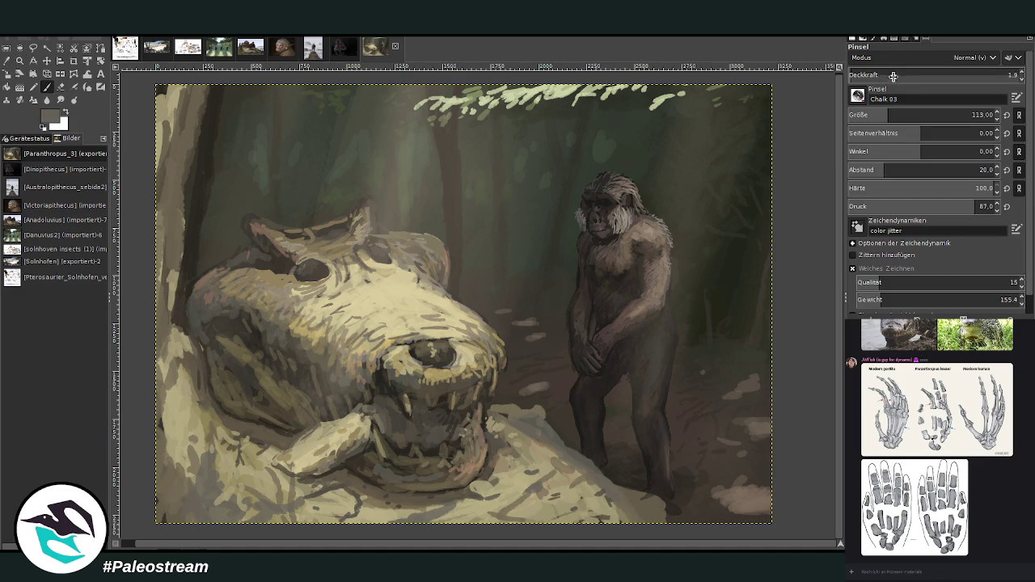
pyautogui.moveTo(931, 115); pyautogui.dragTo(894, 114)
pyautogui.click(973, 71)
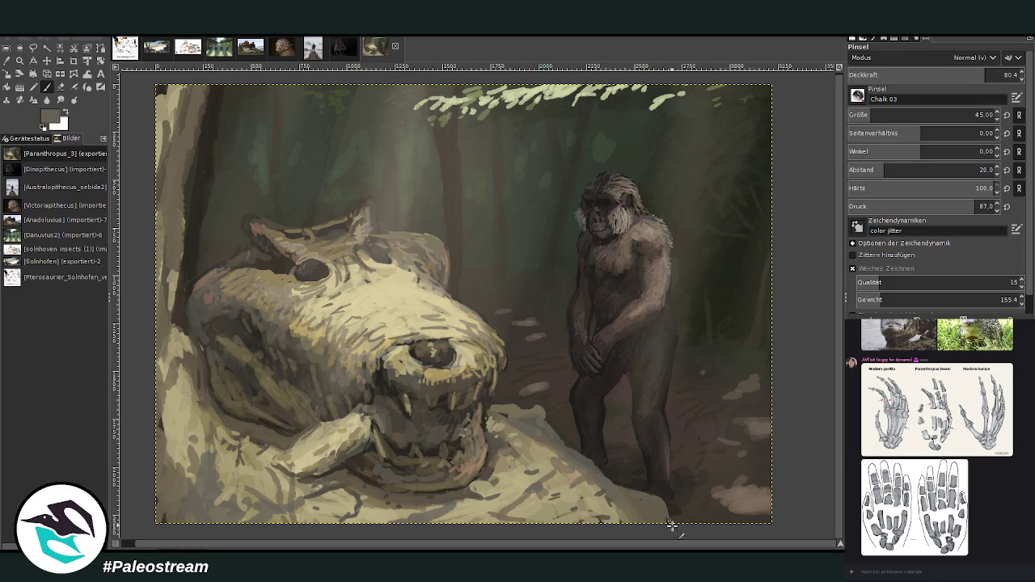
pyautogui.click(976, 115)
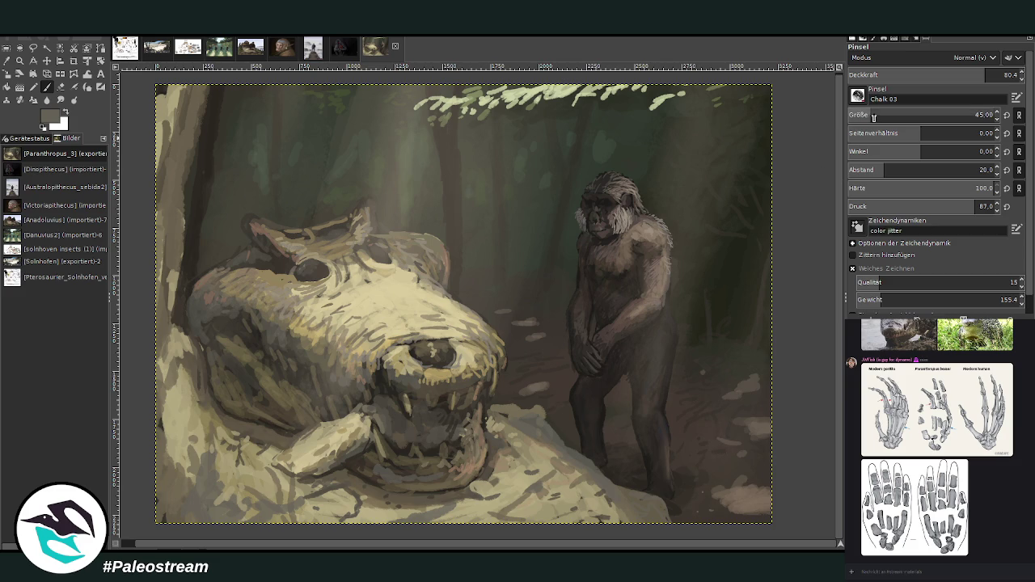
pyautogui.moveTo(926, 78); pyautogui.dragTo(912, 75)
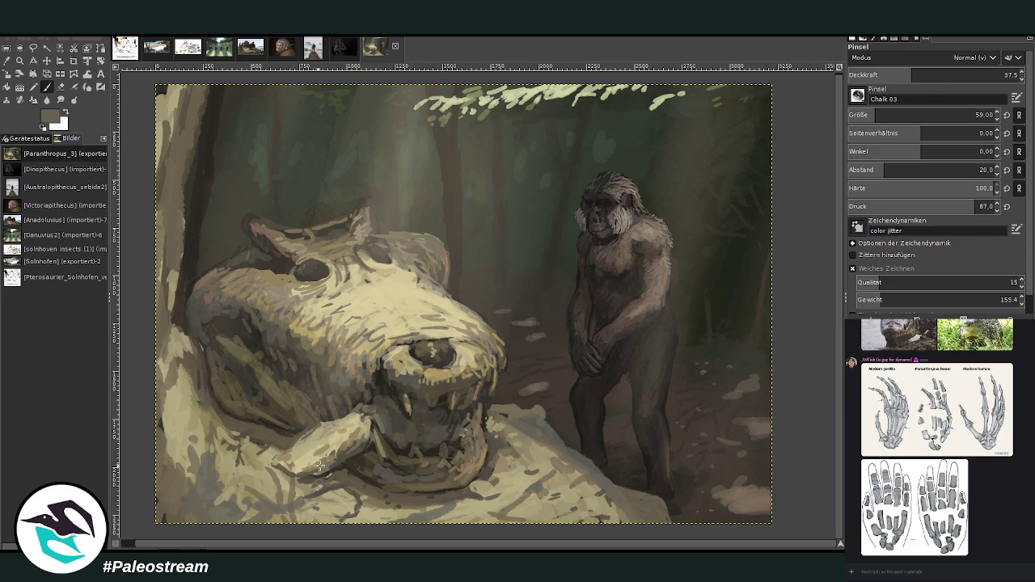
pyautogui.moveTo(369, 421)
pyautogui.mouseDown()
pyautogui.moveTo(354, 433)
pyautogui.moveTo(368, 433)
pyautogui.mouseUp()
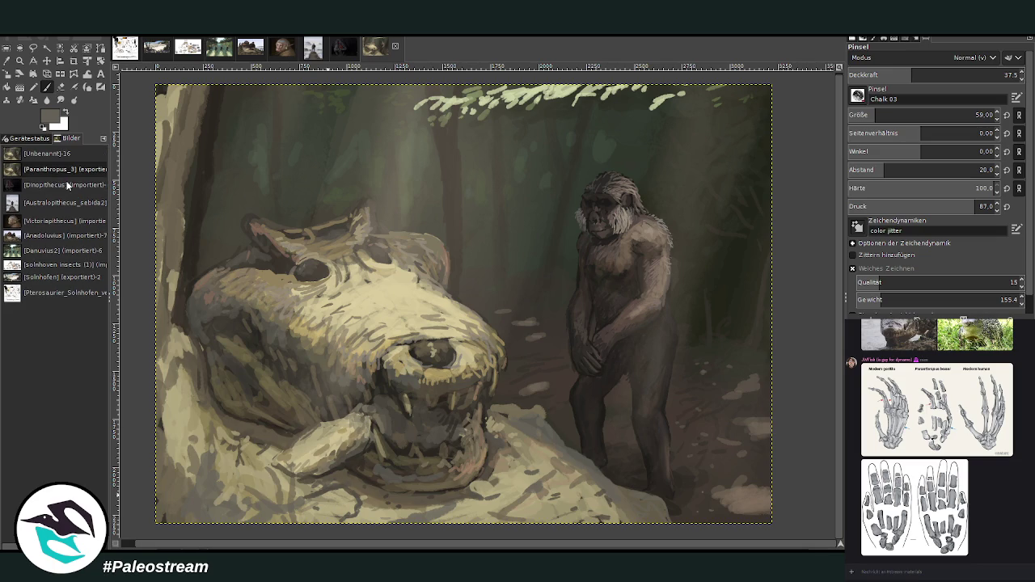
pyautogui.press('z')
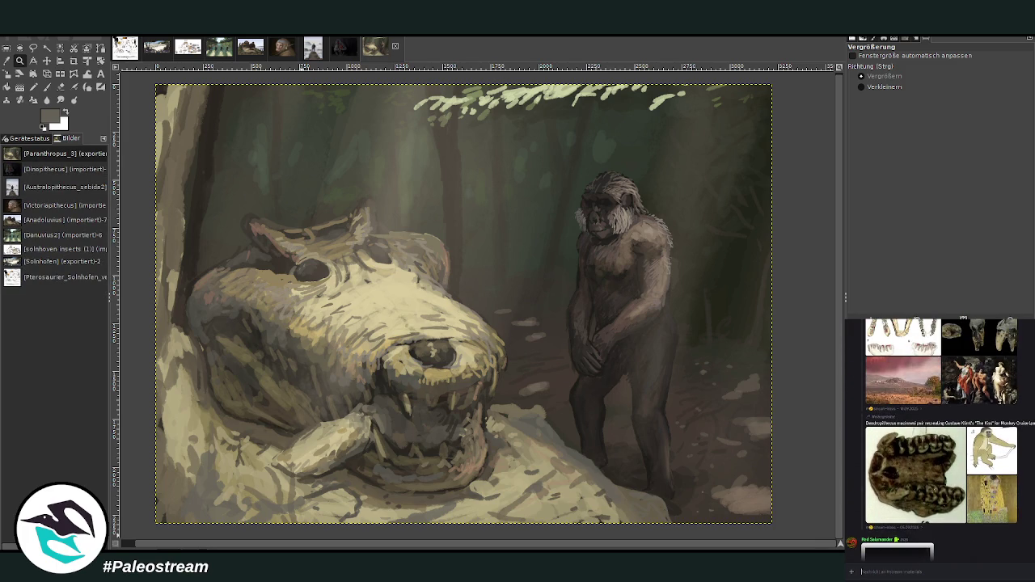
# Briefly open Colors > Curves and create an untitled duplicate of the painting
pyautogui.click(892, 567)
pyautogui.hotkey('ctrl', 'm')
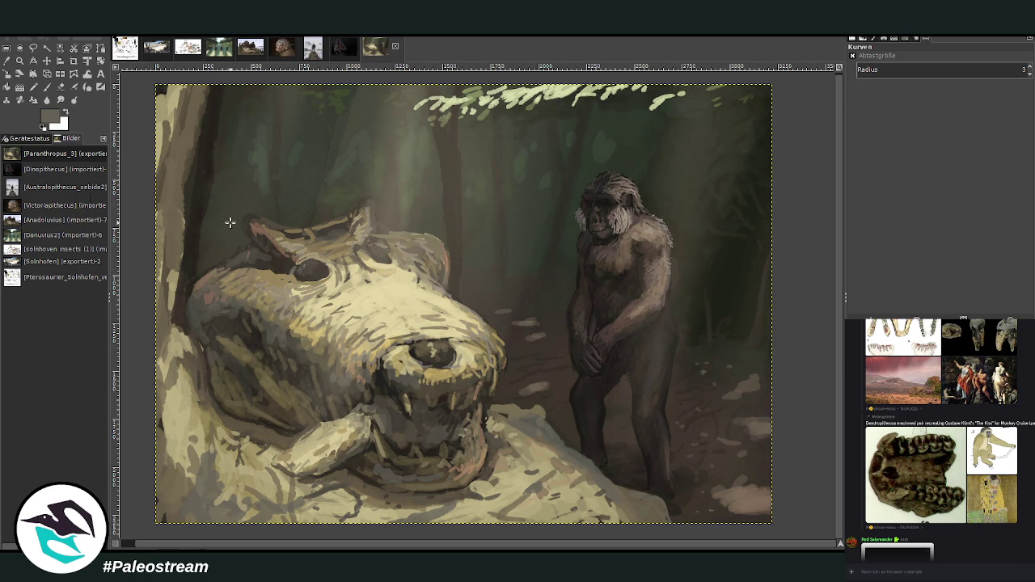
pyautogui.hotkey('ctrl', 'd')
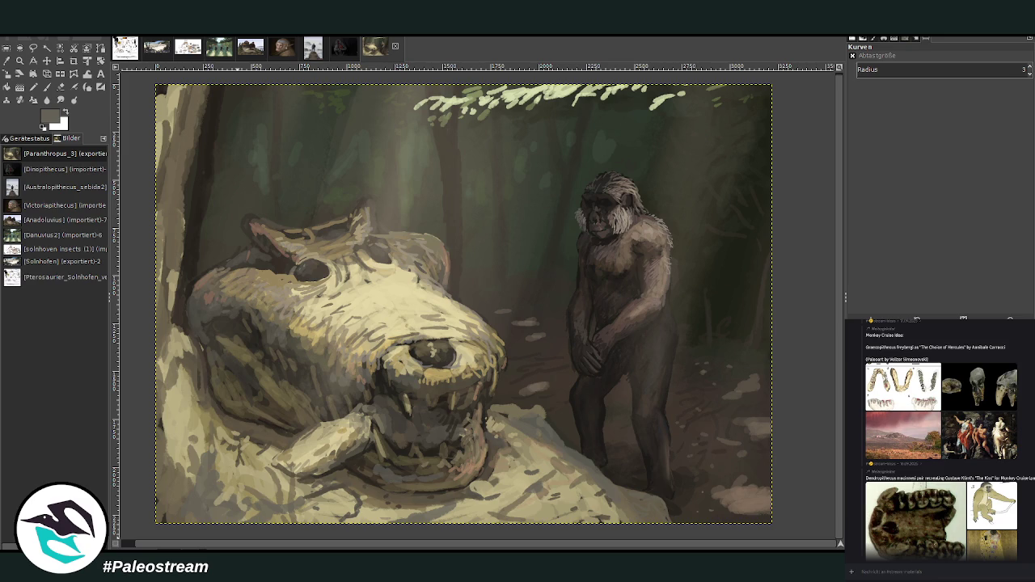
# Paste two reference photos, including a chimpanzee photo, into the chat and send them
pyautogui.scroll(-5, 938, 445)
pyautogui.scroll(-5, 938, 445)
pyautogui.scroll(-5, 938, 445)
pyautogui.scroll(-3, 1031, 521)
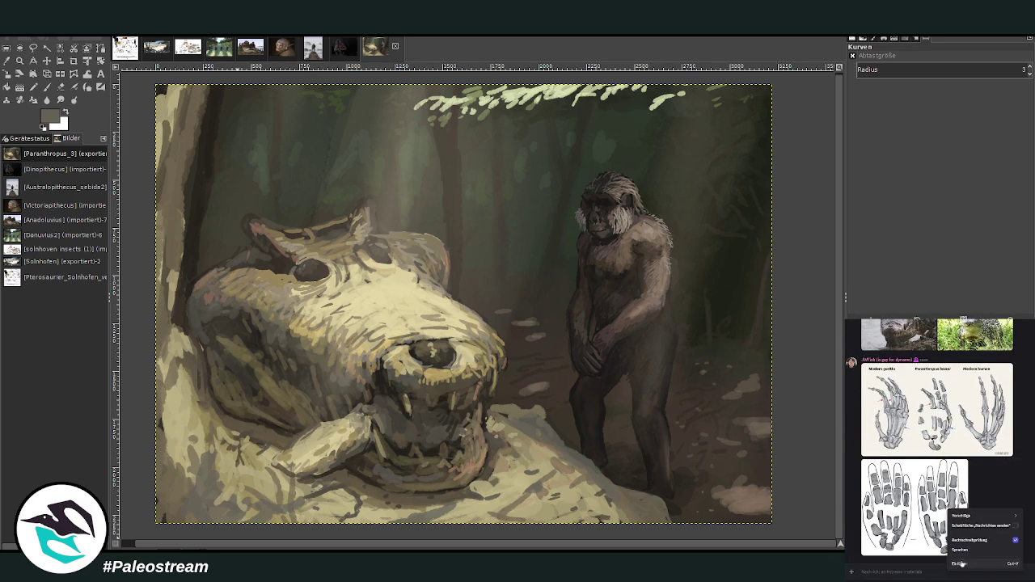
pyautogui.hotkey('ctrl', 'v')
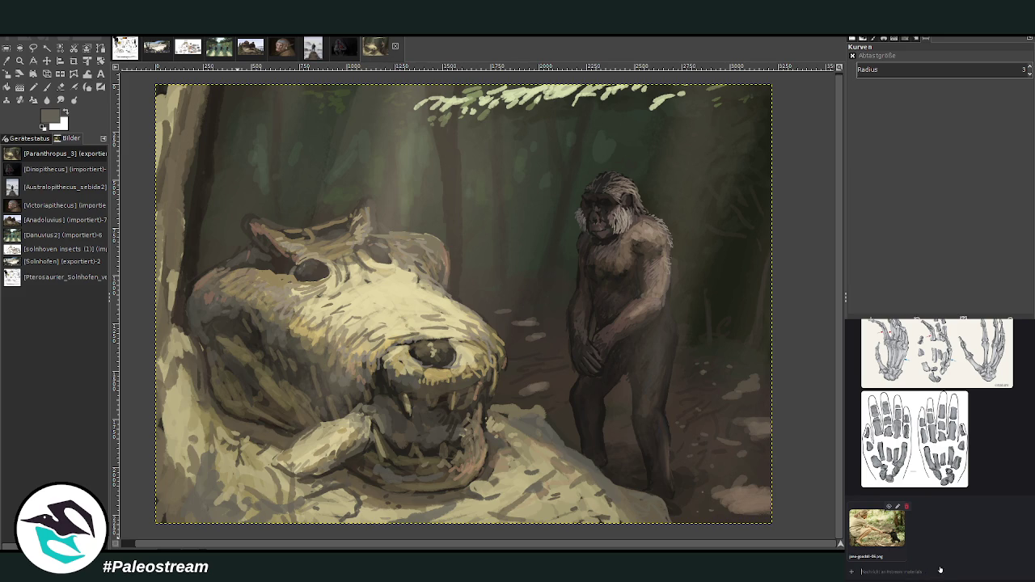
pyautogui.hotkey('ctrl', 'v')
pyautogui.hotkey('alt', 'Tab')
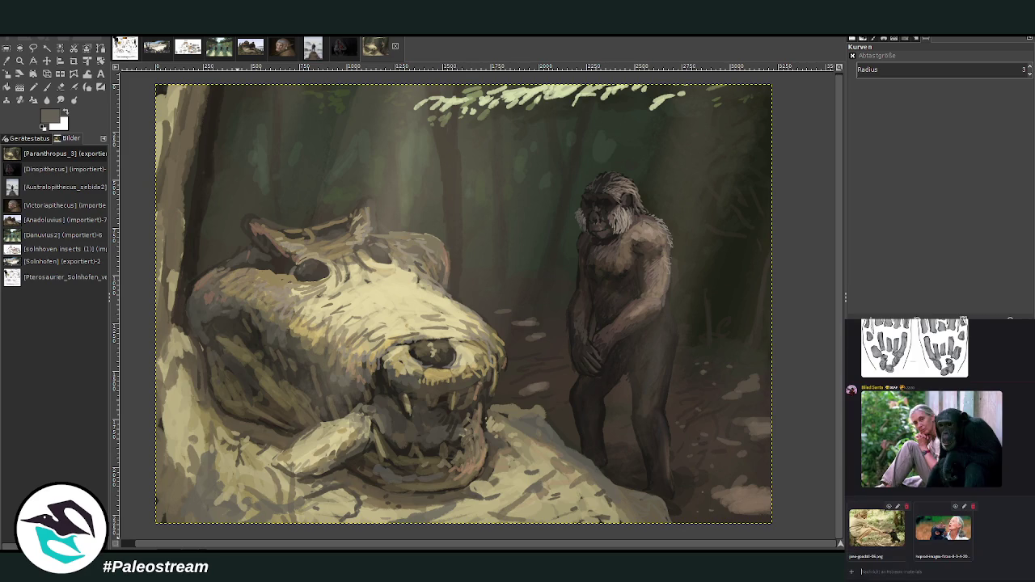
pyautogui.press('Return')
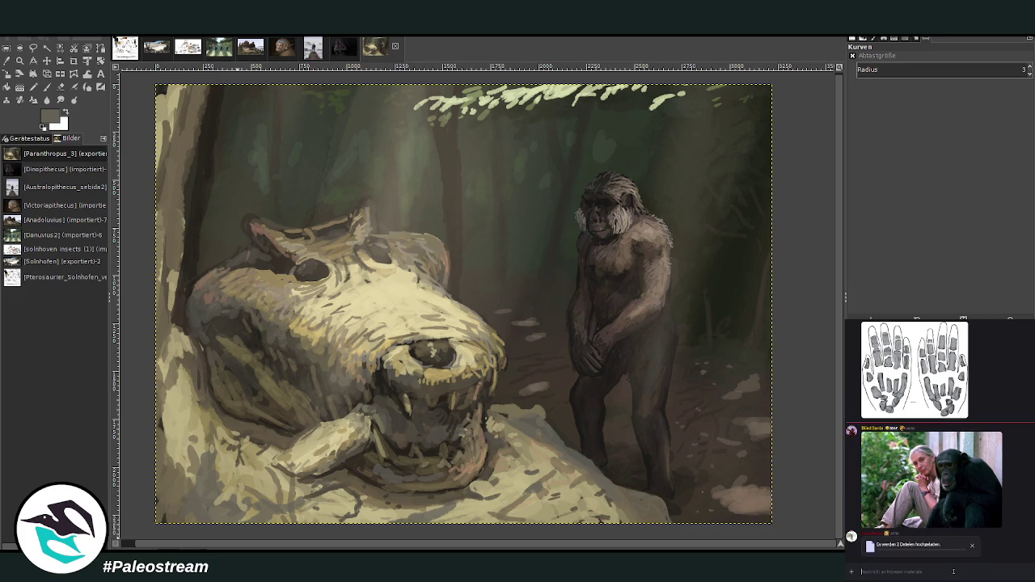
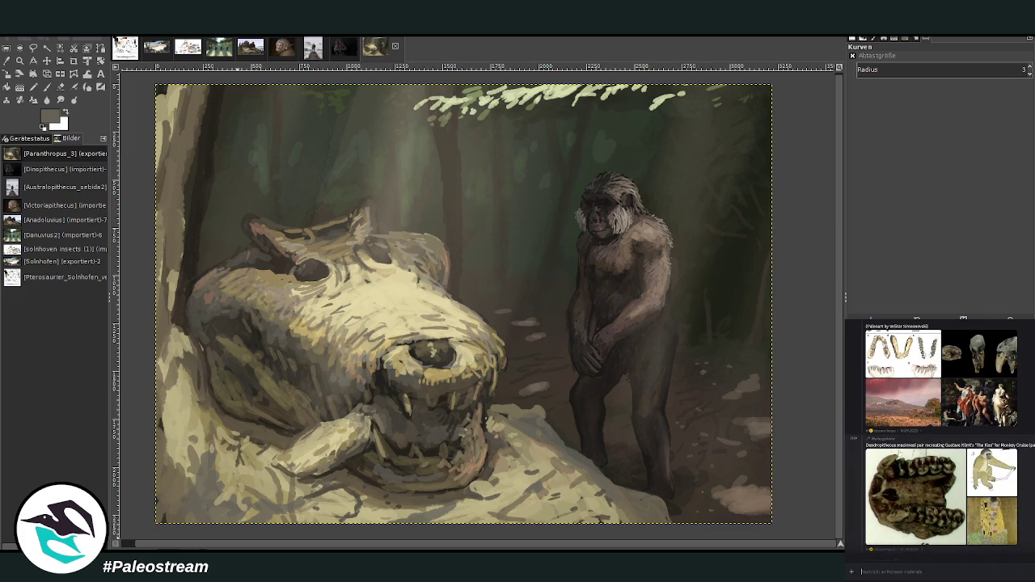
# Select the start of the Dendropithecus message in the Discord chat, then dismiss its options menu
pyautogui.moveTo(882, 445); pyautogui.dragTo(866, 446)
pyautogui.rightClick(877, 446)
pyautogui.click(890, 426)
# Find and preview the woman-and-chimp photo in the chat, then paste it over the forest painting
pyautogui.scroll(3, 941, 436)
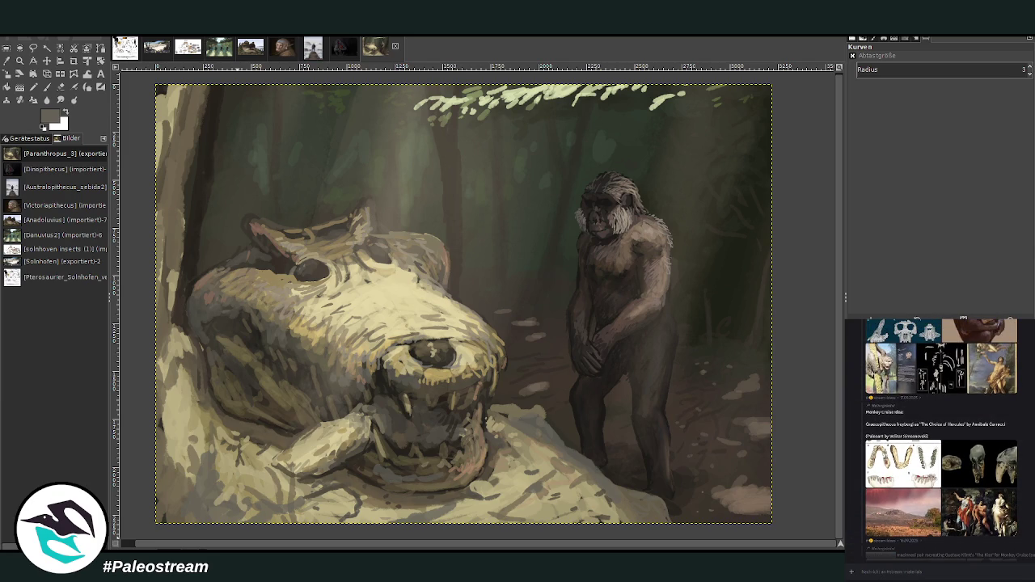
pyautogui.scroll(3, 938, 437)
pyautogui.scroll(5, 938, 436)
pyautogui.scroll(5, 938, 437)
pyautogui.scroll(5, 938, 437)
pyautogui.scroll(5, 938, 437)
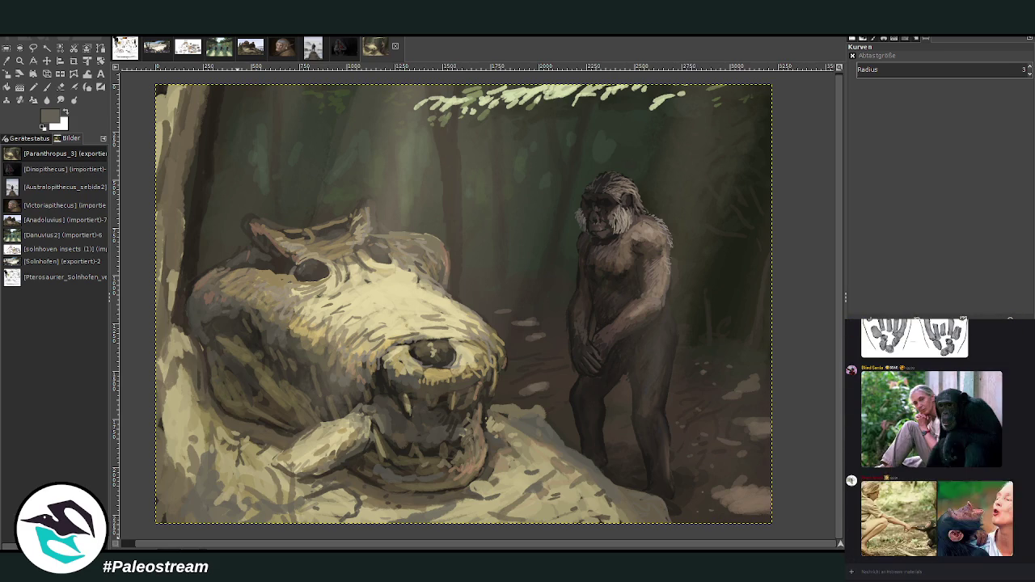
pyautogui.click(930, 485)
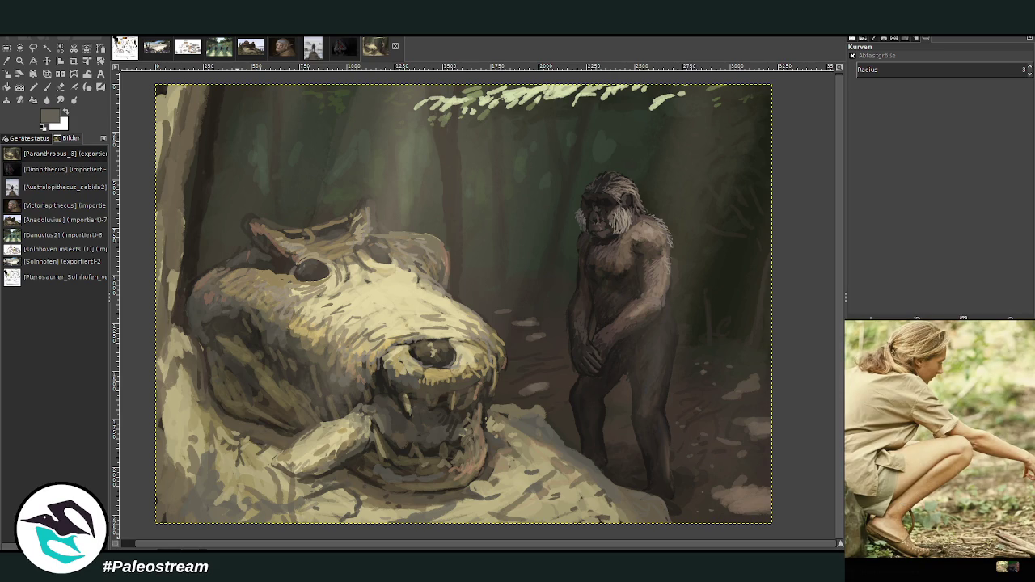
pyautogui.press('Escape')
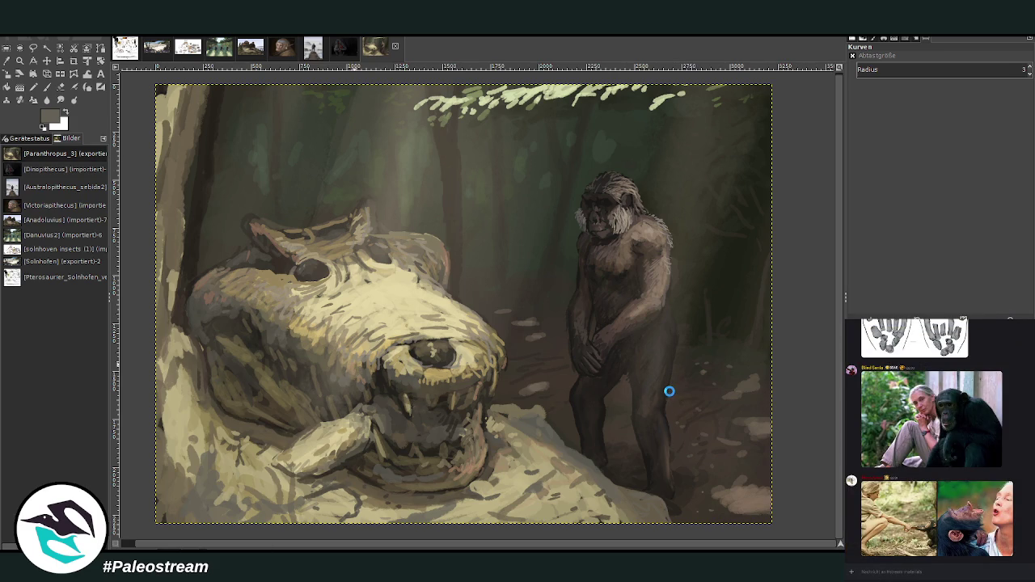
pyautogui.hotkey('ctrl', 'v')
pyautogui.click(8, 83)
# Scale the woman-and-chimp photo down to a small inset and move it to the upper right
pyautogui.moveTo(417, 255)
pyautogui.mouseDown()
pyautogui.moveTo(494, 320)
pyautogui.moveTo(546, 302)
pyautogui.mouseUp()
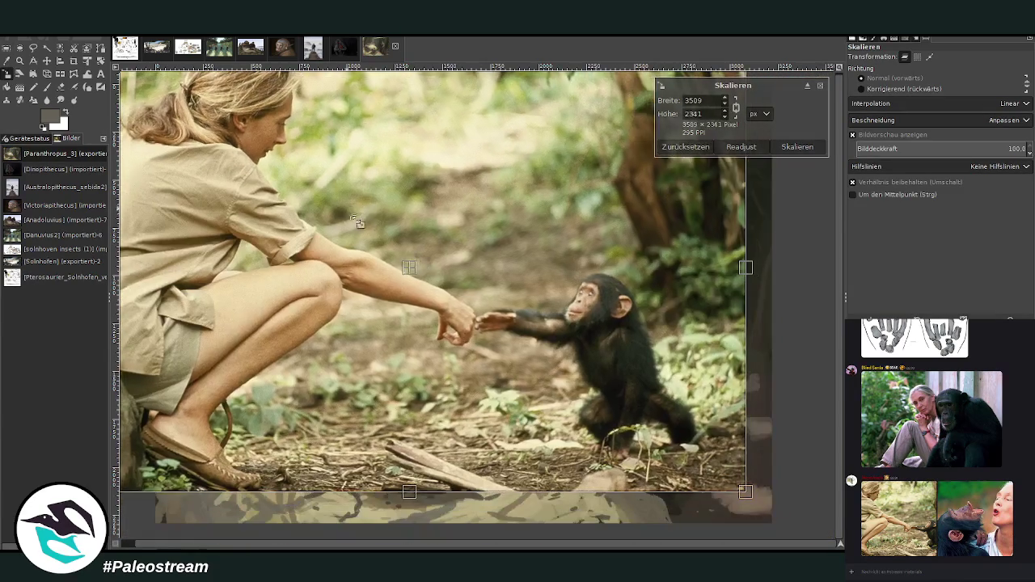
pyautogui.click(796, 147)
pyautogui.click(47, 60)
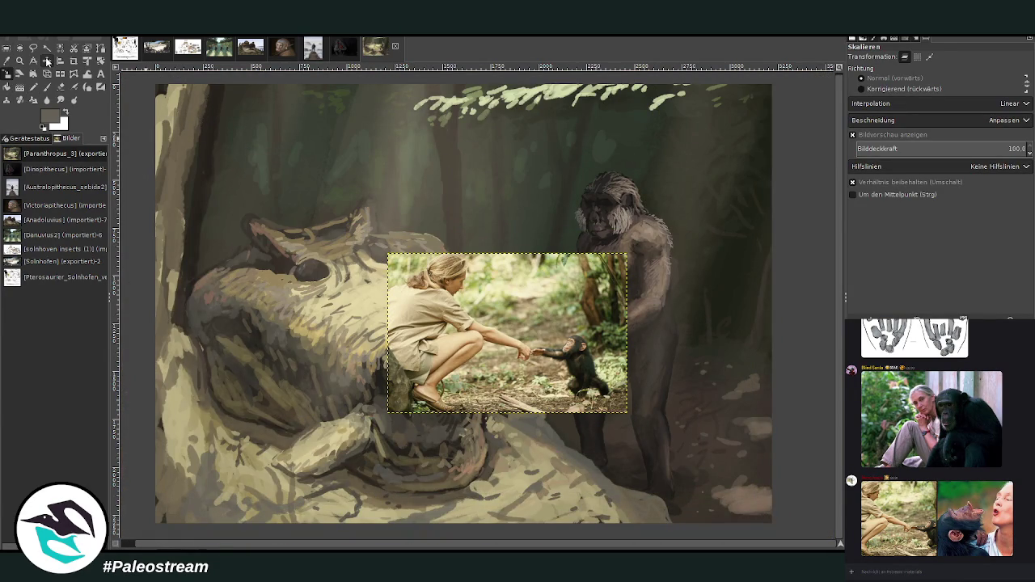
pyautogui.moveTo(562, 295); pyautogui.dragTo(699, 129)
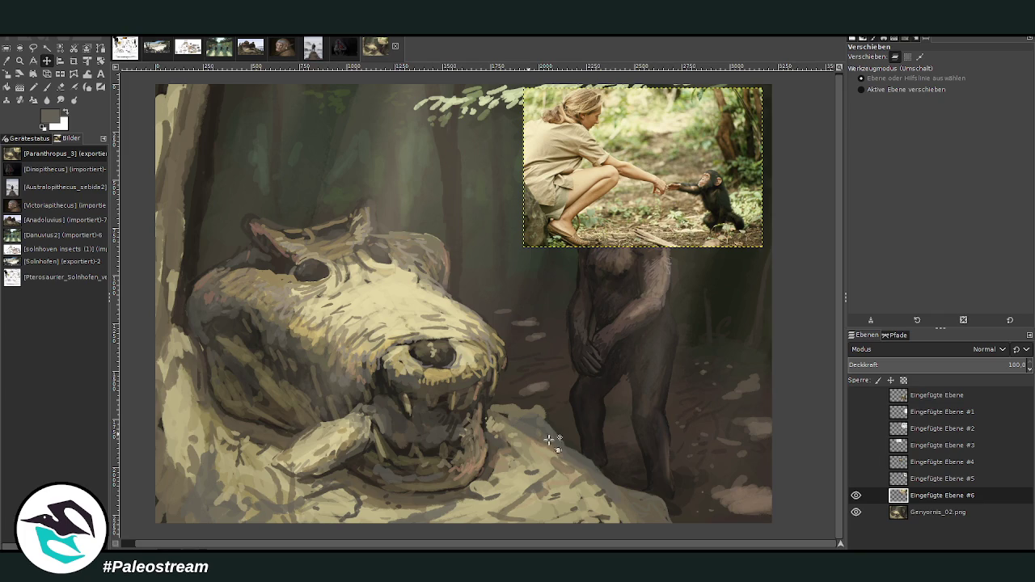
# On the Genyornis_02.png layer, sample a beige colour from the photo
pyautogui.click(935, 513)
pyautogui.press('p')
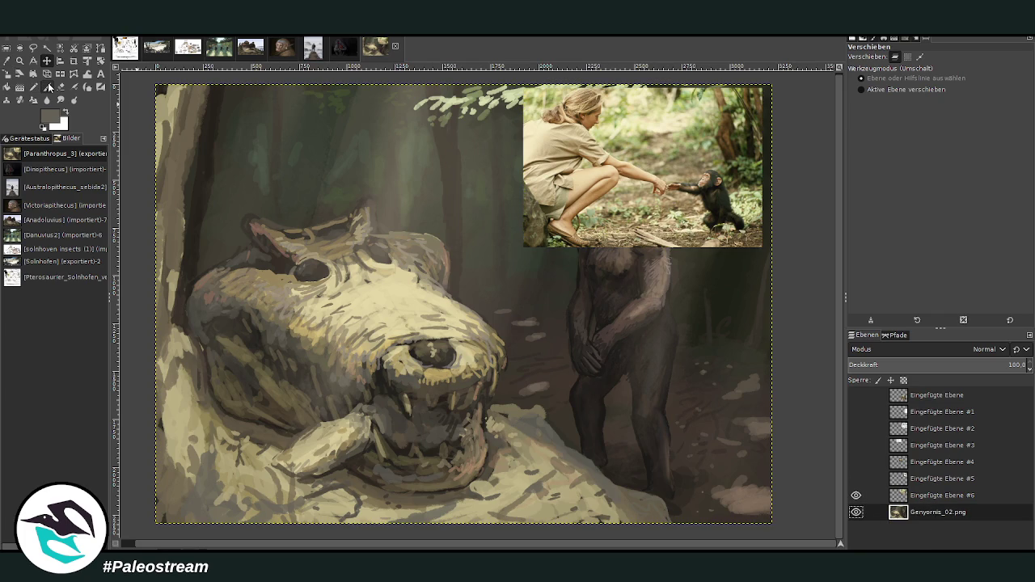
pyautogui.press('o')
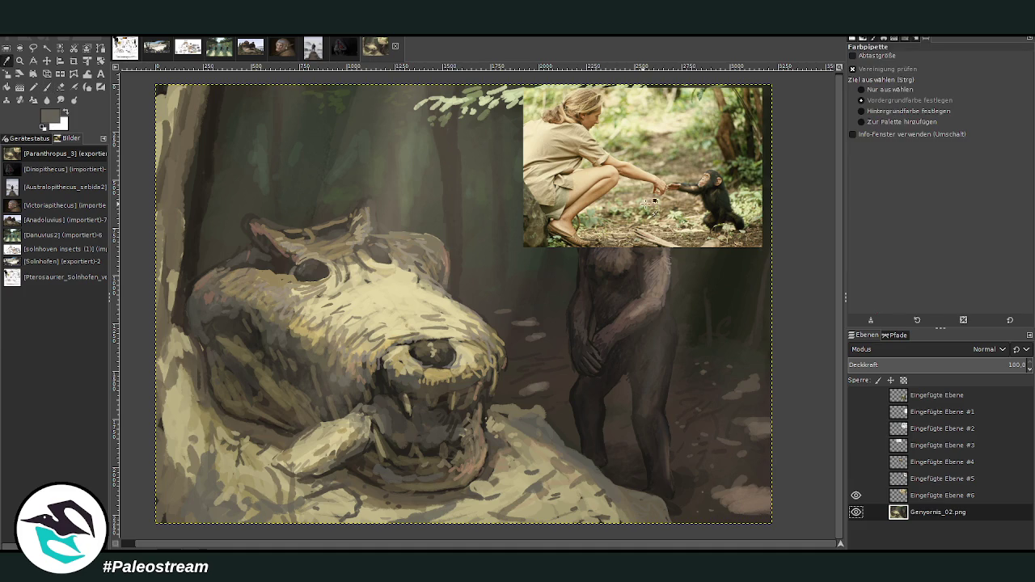
pyautogui.click(670, 207)
# Paint beige over the whole painting with a size 1514, opacity 100 brush
pyautogui.press('p')
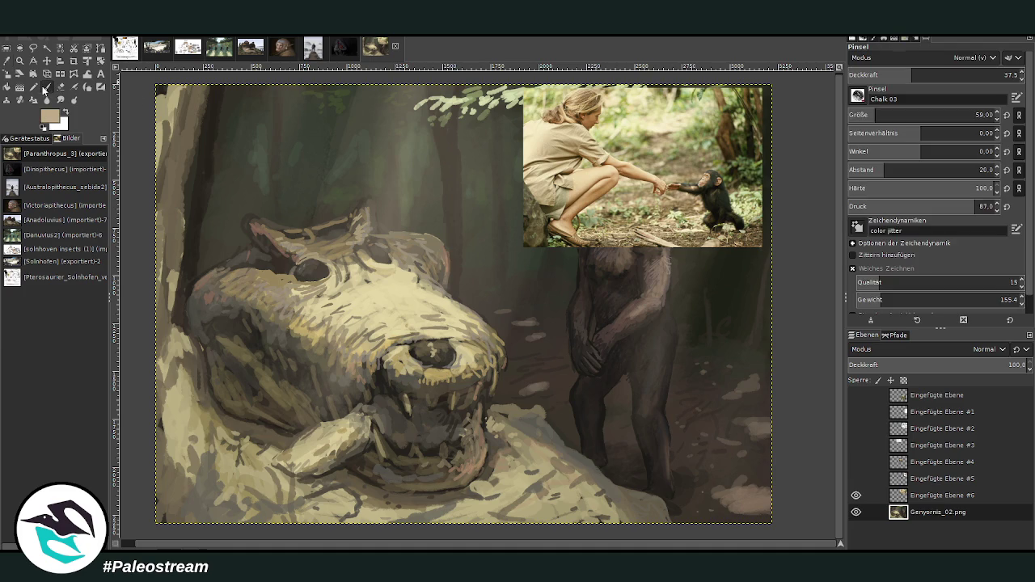
pyautogui.moveTo(934, 115); pyautogui.dragTo(995, 115)
pyautogui.moveTo(938, 75); pyautogui.dragTo(1011, 75)
pyautogui.moveTo(231, 195)
pyautogui.mouseDown()
pyautogui.moveTo(778, 383)
pyautogui.moveTo(670, 526)
pyautogui.moveTo(235, 525)
pyautogui.moveTo(347, 428)
pyautogui.moveTo(393, 173)
pyautogui.mouseUp()
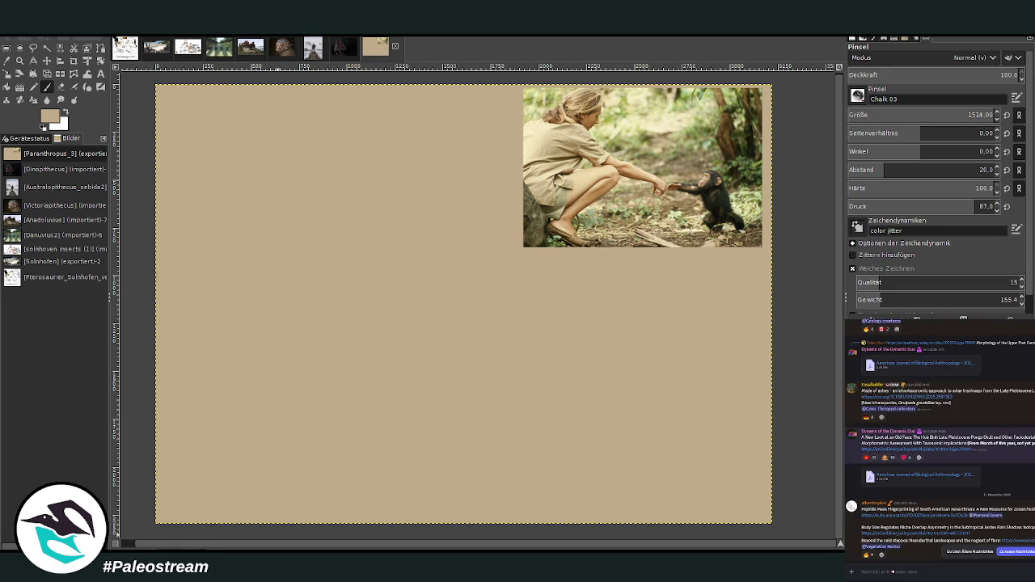
pyautogui.moveTo(930, 485)
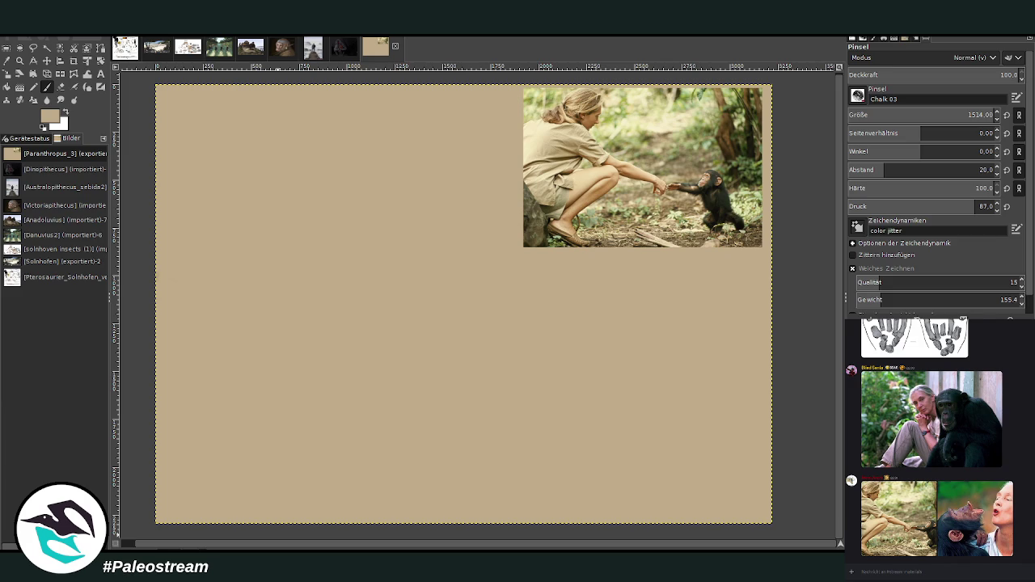
# Paste the Gigantopithecus comparison chart and scale it down to 1213x933
pyautogui.click(404, 340)
pyautogui.hotkey('ctrl', 'v')
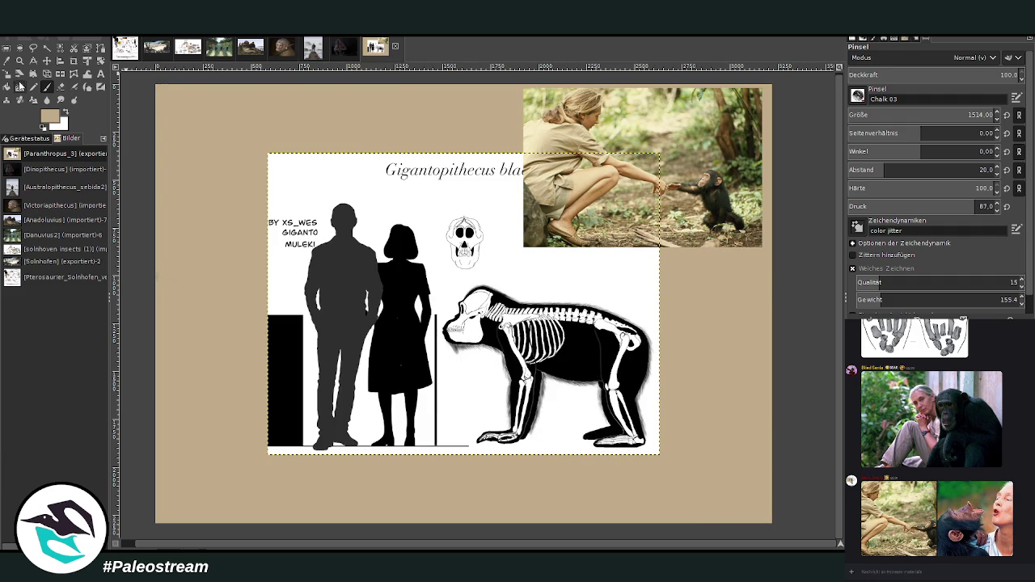
pyautogui.click(21, 85)
pyautogui.click(450, 301)
pyautogui.moveTo(448, 301)
pyautogui.mouseDown()
pyautogui.moveTo(396, 302)
pyautogui.moveTo(362, 241)
pyautogui.mouseUp()
pyautogui.moveTo(428, 242)
pyautogui.mouseDown()
pyautogui.moveTo(428, 164)
pyautogui.moveTo(400, 150)
pyautogui.mouseUp()
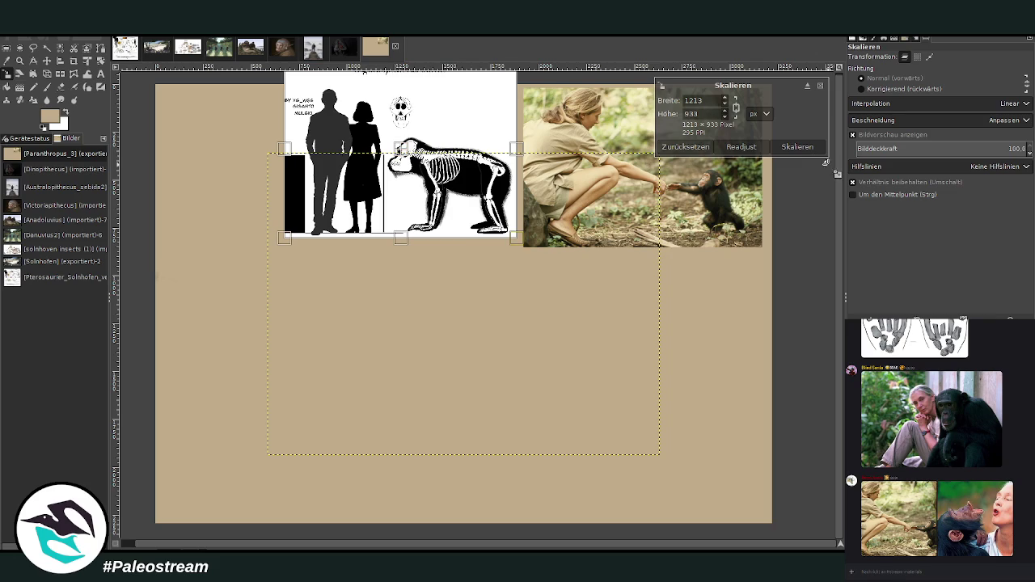
pyautogui.click(797, 146)
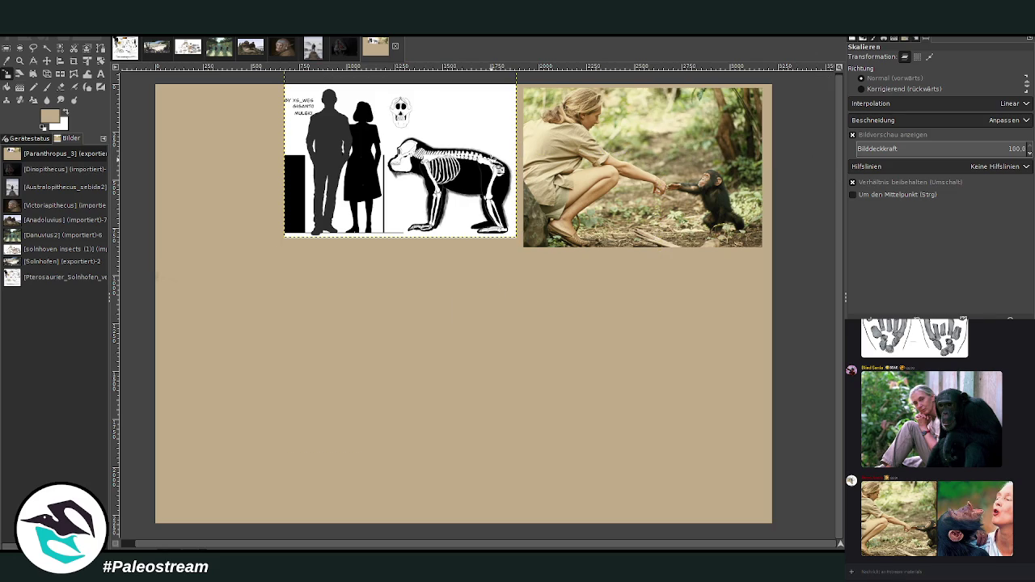
# Move the skeleton chart to the top edge beside the chimp photo, then paste the skull image
pyautogui.press('m')
pyautogui.moveTo(507, 180); pyautogui.dragTo(514, 112)
pyautogui.moveTo(647, 168); pyautogui.dragTo(654, 168)
pyautogui.moveTo(503, 162); pyautogui.dragTo(509, 158)
pyautogui.press('pagedown')
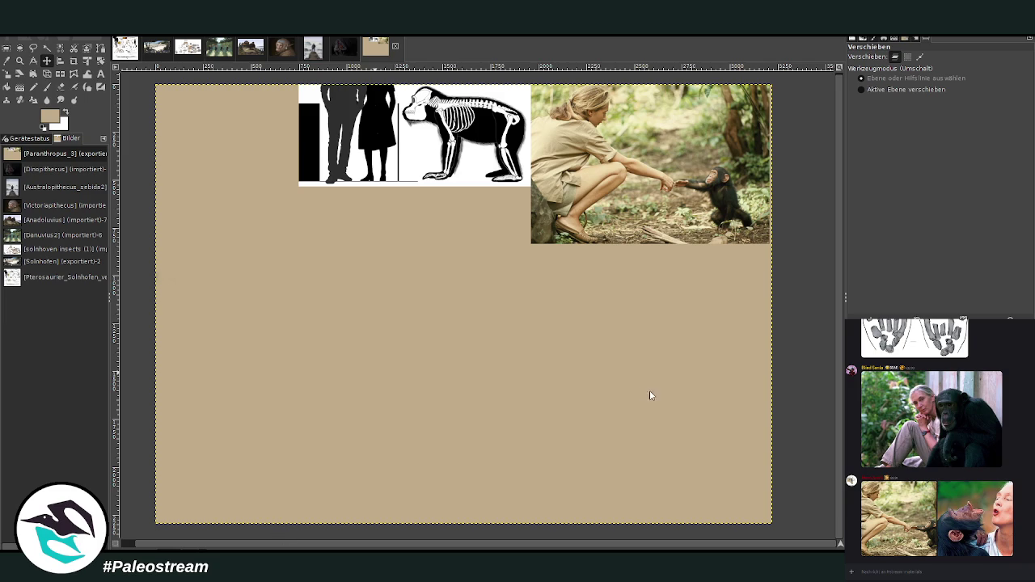
pyautogui.hotkey('ctrl', 'v')
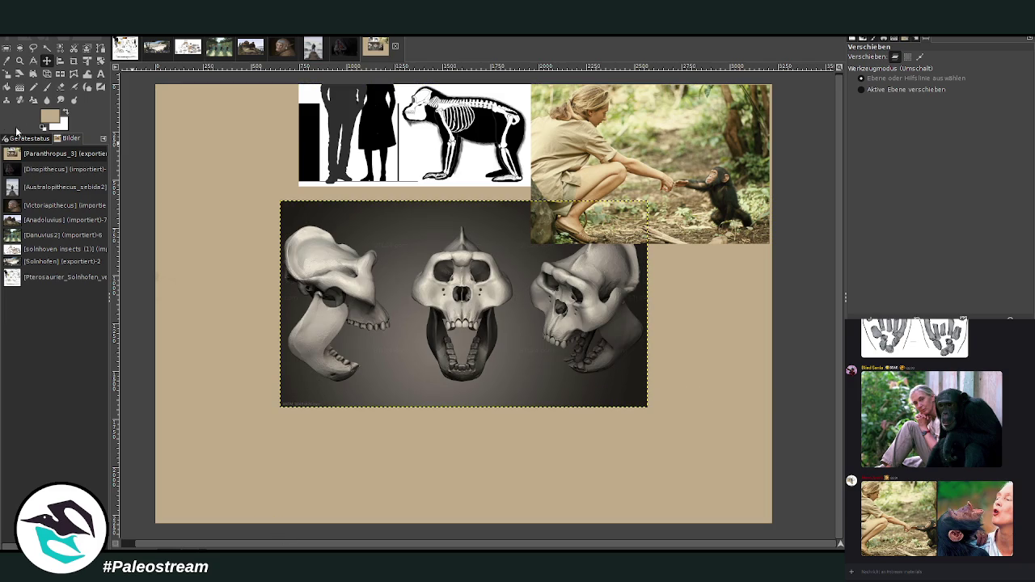
# Shrink the three-view skull image and place it at the top of the board
pyautogui.click(8, 77)
pyautogui.click(647, 406)
pyautogui.moveTo(648, 406); pyautogui.dragTo(474, 310)
pyautogui.moveTo(389, 269); pyautogui.dragTo(292, 153)
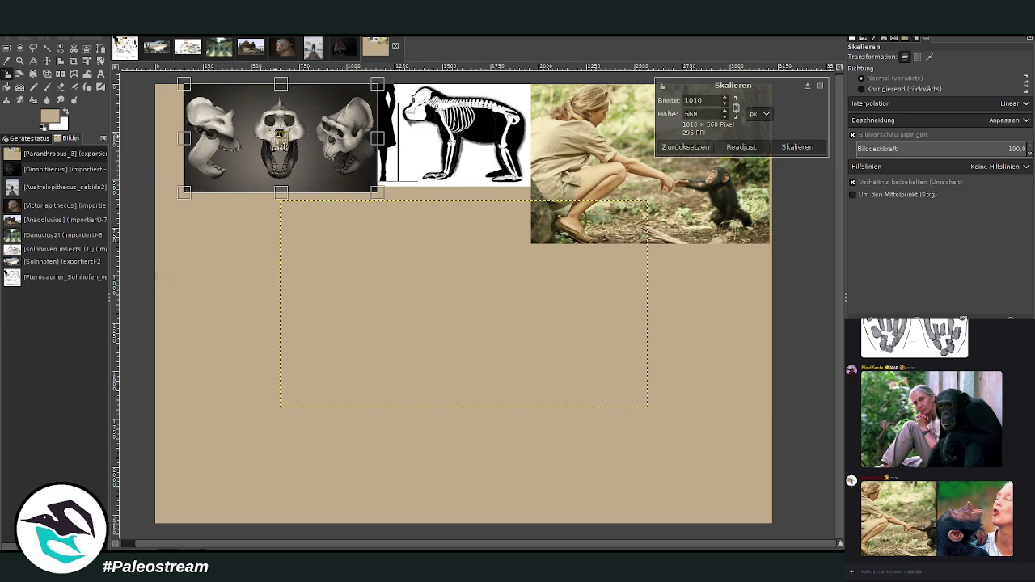
pyautogui.click(780, 145)
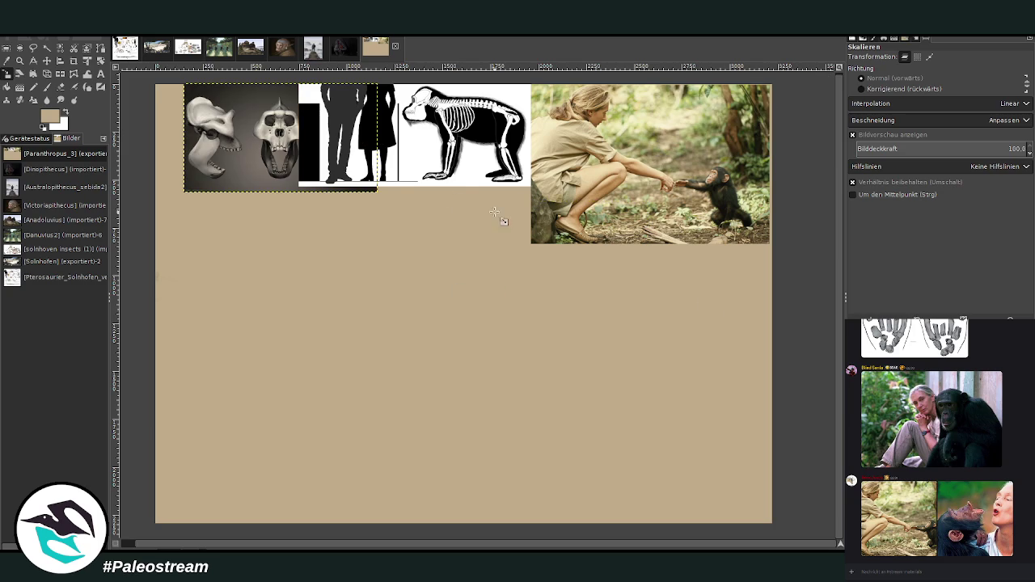
# Arrange the references: skeleton chart below the chimp photo, skull image beside it
pyautogui.click(47, 60)
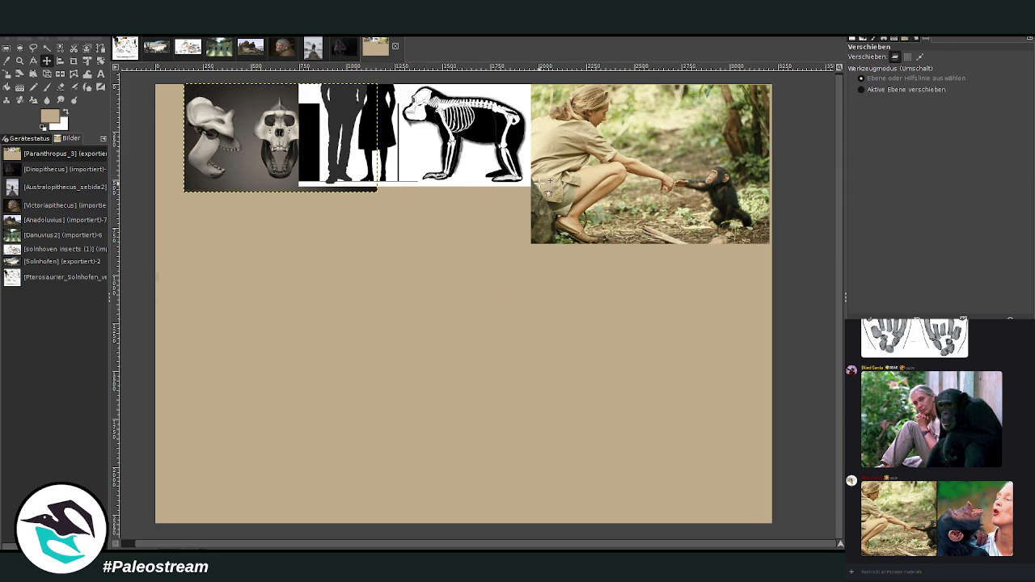
pyautogui.moveTo(571, 182); pyautogui.dragTo(572, 179)
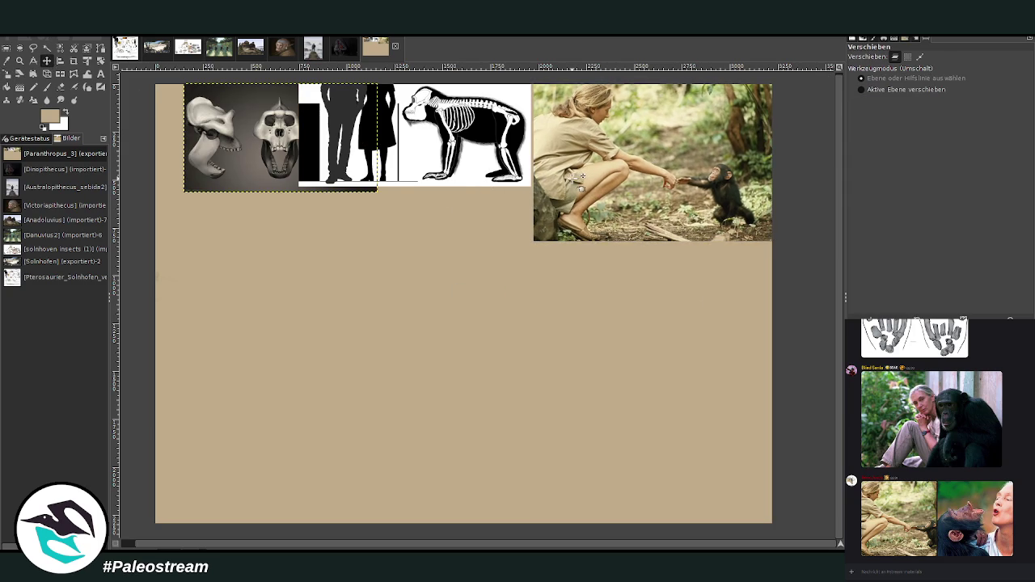
pyautogui.moveTo(435, 162)
pyautogui.mouseDown()
pyautogui.moveTo(576, 213)
pyautogui.moveTo(692, 319)
pyautogui.mouseUp()
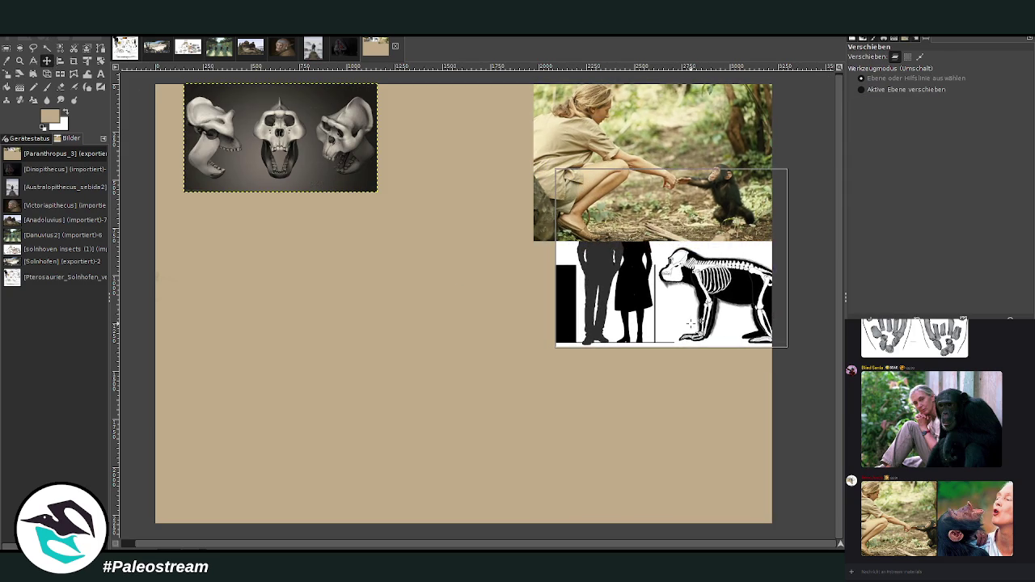
pyautogui.moveTo(352, 169); pyautogui.dragTo(504, 170)
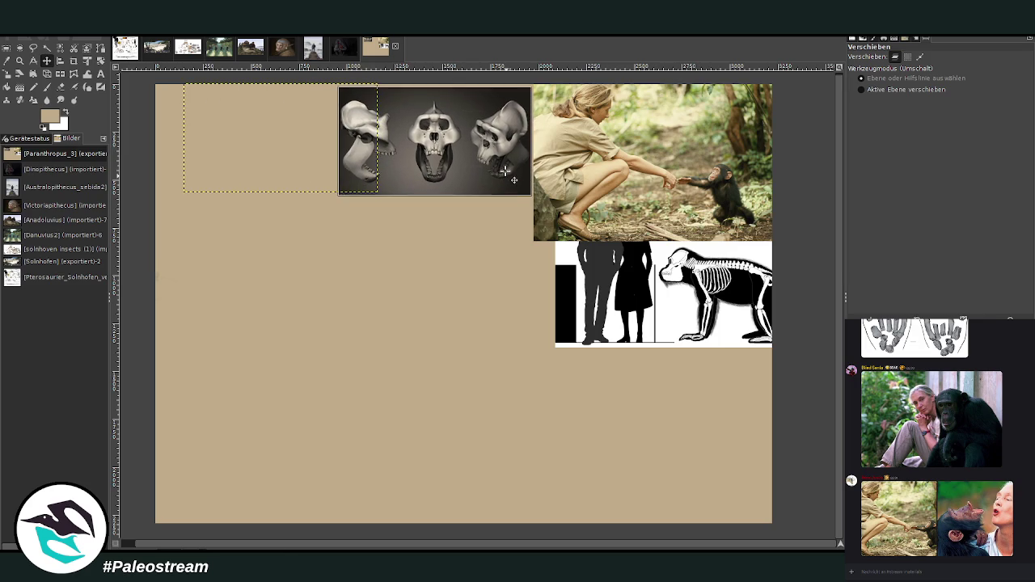
pyautogui.press('End')
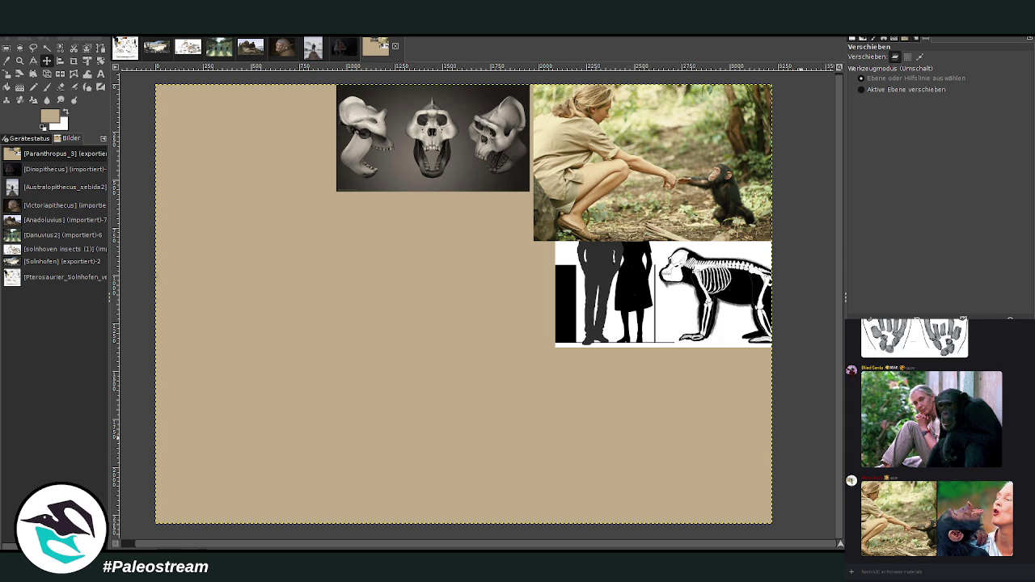
pyautogui.press('p')
pyautogui.press('d')
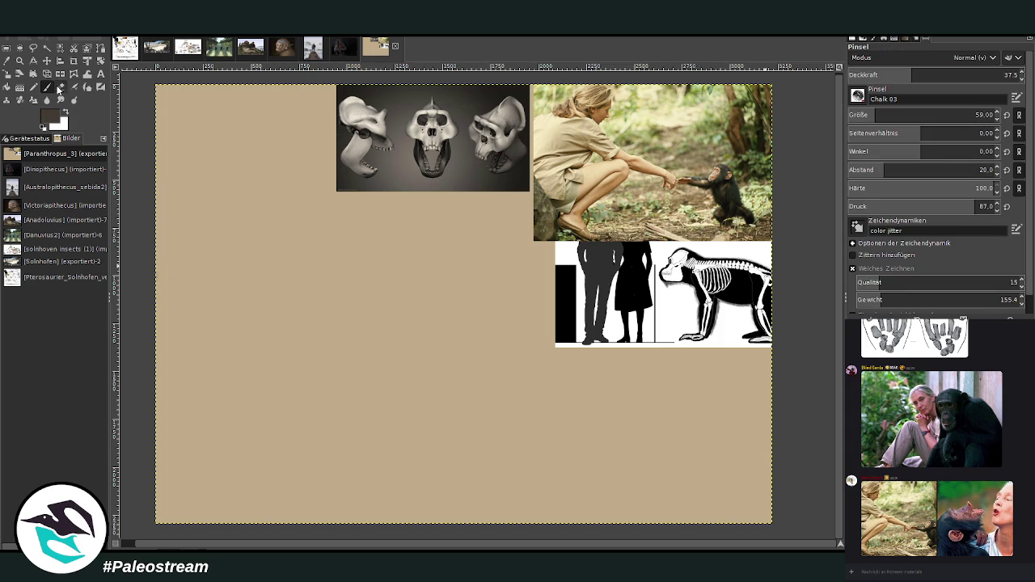
# Set the chalk brush to size 56 and opacity 58, start a head curve, and slide the skull image right
pyautogui.scroll(-3, 870, 115)
pyautogui.moveTo(894, 76); pyautogui.dragTo(950, 76)
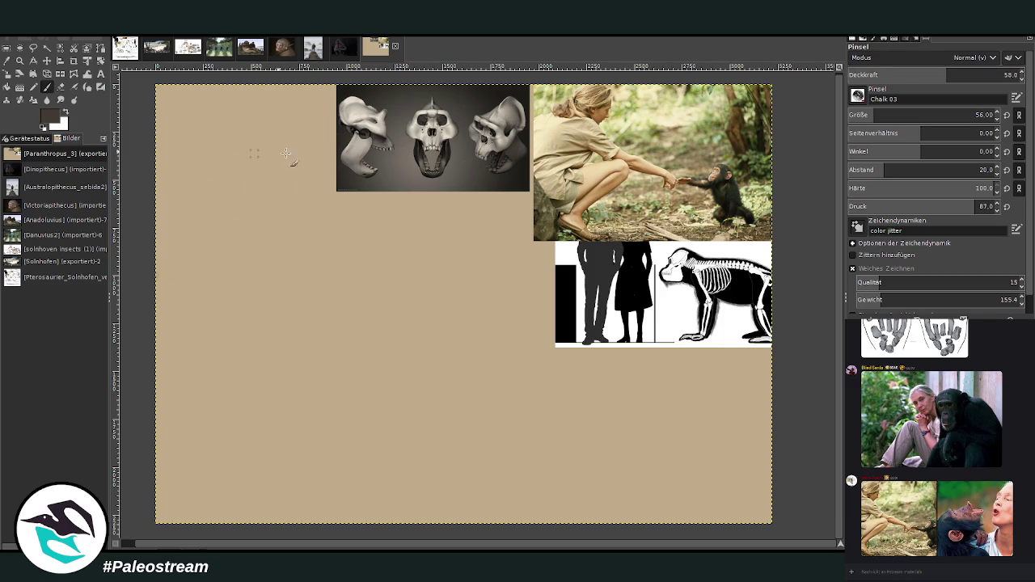
pyautogui.moveTo(282, 151)
pyautogui.mouseDown()
pyautogui.moveTo(288, 181)
pyautogui.moveTo(307, 141)
pyautogui.mouseUp()
pyautogui.press('m')
pyautogui.moveTo(460, 129); pyautogui.dragTo(527, 126)
# Sketch the ape head's top, sides, lower curve and jaw line in chalk
pyautogui.click(47, 87)
pyautogui.moveTo(323, 154)
pyautogui.mouseDown()
pyautogui.moveTo(303, 139)
pyautogui.moveTo(343, 163)
pyautogui.moveTo(297, 134)
pyautogui.moveTo(364, 170)
pyautogui.moveTo(349, 207)
pyautogui.moveTo(355, 233)
pyautogui.mouseUp()
pyautogui.moveTo(366, 188); pyautogui.dragTo(356, 238)
pyautogui.moveTo(329, 198)
pyautogui.mouseDown()
pyautogui.moveTo(368, 257)
pyautogui.moveTo(317, 247)
pyautogui.moveTo(317, 233)
pyautogui.mouseUp()
pyautogui.moveTo(296, 180); pyautogui.dragTo(282, 176)
pyautogui.moveTo(287, 195)
pyautogui.mouseDown()
pyautogui.moveTo(282, 202)
pyautogui.moveTo(270, 134)
pyautogui.moveTo(346, 164)
pyautogui.moveTo(357, 181)
pyautogui.moveTo(364, 220)
pyautogui.moveTo(332, 233)
pyautogui.mouseUp()
pyautogui.moveTo(347, 191); pyautogui.dragTo(307, 213)
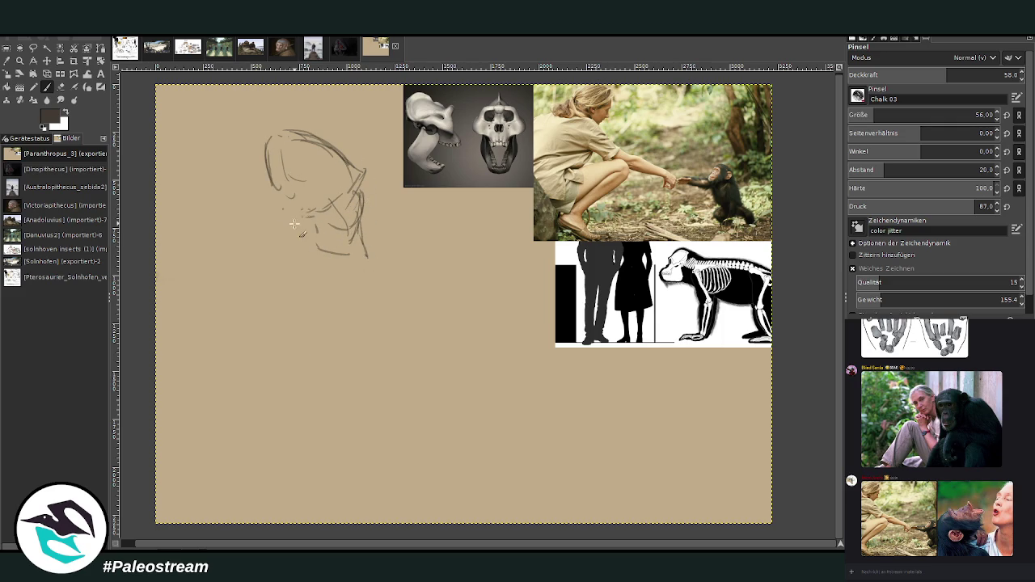
pyautogui.moveTo(337, 282)
pyautogui.mouseDown()
pyautogui.moveTo(362, 257)
pyautogui.moveTo(336, 283)
pyautogui.moveTo(304, 273)
pyautogui.mouseUp()
# Reinforce the jaw and darken the top and left side of the ape's head
pyautogui.moveTo(366, 256); pyautogui.dragTo(322, 283)
pyautogui.moveTo(312, 267)
pyautogui.mouseDown()
pyautogui.moveTo(298, 264)
pyautogui.moveTo(303, 274)
pyautogui.moveTo(318, 263)
pyautogui.moveTo(279, 252)
pyautogui.moveTo(298, 212)
pyautogui.moveTo(279, 176)
pyautogui.mouseUp()
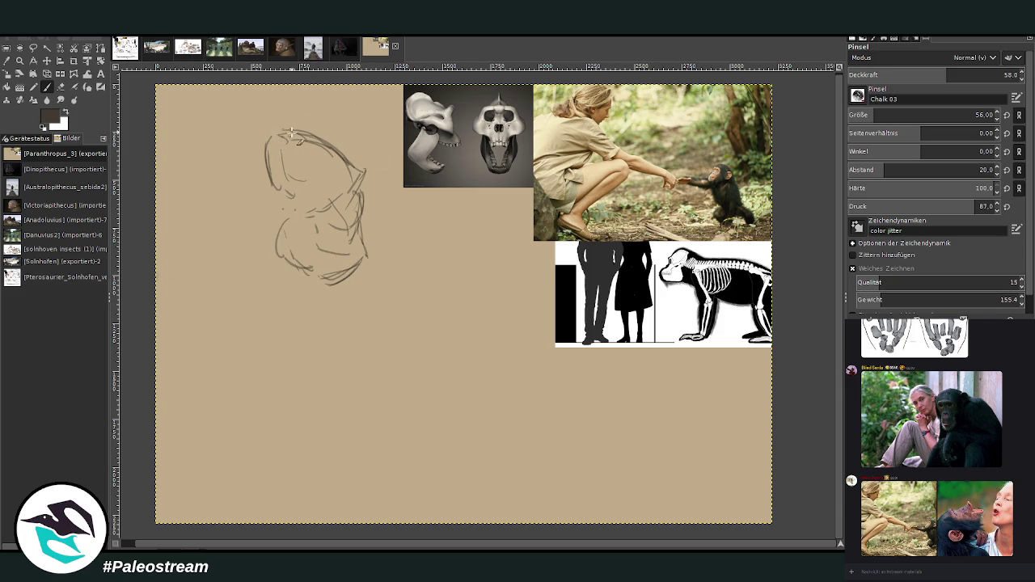
pyautogui.moveTo(280, 138)
pyautogui.mouseDown()
pyautogui.moveTo(319, 139)
pyautogui.moveTo(275, 123)
pyautogui.mouseUp()
pyautogui.moveTo(282, 179); pyautogui.dragTo(231, 212)
pyautogui.moveTo(290, 199)
pyautogui.mouseDown()
pyautogui.moveTo(233, 203)
pyautogui.moveTo(260, 207)
pyautogui.moveTo(207, 228)
pyautogui.mouseUp()
# Sketch the shoulder line, shoulder curve and chest strokes below the head
pyautogui.moveTo(235, 194); pyautogui.dragTo(174, 275)
pyautogui.moveTo(206, 240)
pyautogui.mouseDown()
pyautogui.moveTo(241, 236)
pyautogui.moveTo(166, 279)
pyautogui.moveTo(233, 279)
pyautogui.mouseUp()
pyautogui.moveTo(261, 227)
pyautogui.mouseDown()
pyautogui.moveTo(249, 271)
pyautogui.moveTo(267, 283)
pyautogui.moveTo(259, 306)
pyautogui.mouseUp()
pyautogui.moveTo(241, 244)
pyautogui.mouseDown()
pyautogui.moveTo(260, 301)
pyautogui.moveTo(162, 297)
pyautogui.mouseUp()
pyautogui.moveTo(221, 230)
pyautogui.mouseDown()
pyautogui.moveTo(158, 259)
pyautogui.moveTo(225, 287)
pyautogui.moveTo(226, 214)
pyautogui.mouseUp()
pyautogui.moveTo(172, 235)
pyautogui.mouseDown()
pyautogui.moveTo(226, 197)
pyautogui.moveTo(175, 233)
pyautogui.mouseUp()
pyautogui.moveTo(217, 335); pyautogui.dragTo(221, 345)
pyautogui.moveTo(243, 309); pyautogui.dragTo(233, 376)
# Draw the long arm and forearm reaching down to the right
pyautogui.moveTo(267, 287); pyautogui.dragTo(316, 343)
pyautogui.moveTo(250, 259); pyautogui.dragTo(311, 332)
pyautogui.moveTo(271, 285); pyautogui.dragTo(343, 378)
pyautogui.moveTo(226, 236); pyautogui.dragTo(272, 306)
pyautogui.moveTo(248, 267); pyautogui.dragTo(335, 374)
pyautogui.moveTo(233, 241)
pyautogui.mouseDown()
pyautogui.moveTo(323, 356)
pyautogui.moveTo(389, 376)
pyautogui.moveTo(357, 377)
pyautogui.moveTo(490, 388)
pyautogui.mouseUp()
pyautogui.moveTo(346, 368)
pyautogui.mouseDown()
pyautogui.moveTo(543, 409)
pyautogui.moveTo(541, 458)
pyautogui.mouseUp()
# Draw and refine the hand and forearm, then lasso-select the whole figure
pyautogui.moveTo(515, 425)
pyautogui.mouseDown()
pyautogui.moveTo(522, 445)
pyautogui.moveTo(564, 425)
pyautogui.moveTo(584, 448)
pyautogui.moveTo(536, 450)
pyautogui.moveTo(541, 458)
pyautogui.mouseUp()
pyautogui.moveTo(497, 390)
pyautogui.mouseDown()
pyautogui.moveTo(540, 400)
pyautogui.moveTo(599, 446)
pyautogui.mouseUp()
pyautogui.moveTo(587, 443); pyautogui.dragTo(552, 462)
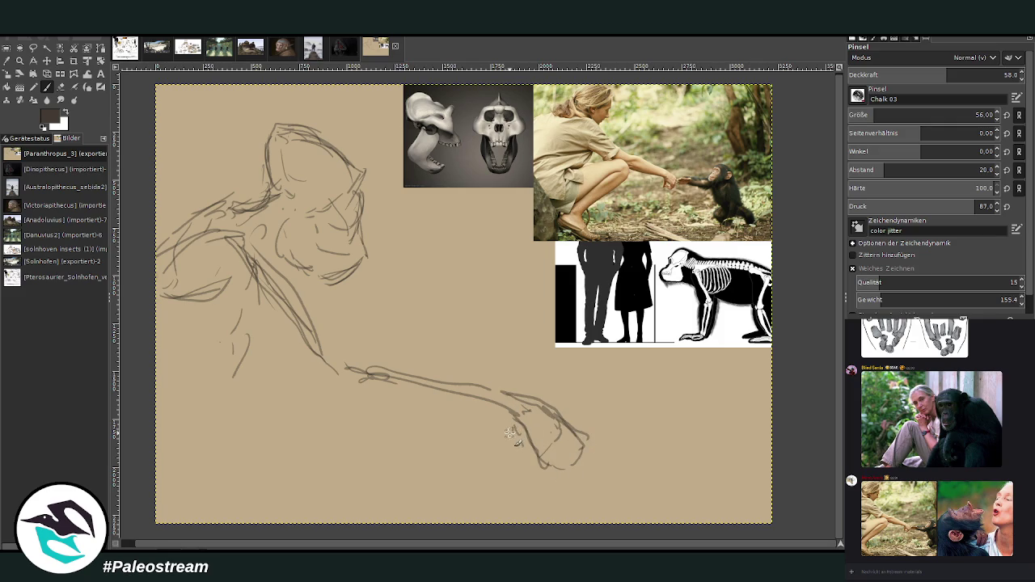
pyautogui.moveTo(513, 433)
pyautogui.mouseDown()
pyautogui.moveTo(509, 450)
pyautogui.moveTo(550, 484)
pyautogui.moveTo(537, 485)
pyautogui.moveTo(521, 465)
pyautogui.moveTo(527, 486)
pyautogui.moveTo(569, 454)
pyautogui.moveTo(582, 477)
pyautogui.moveTo(558, 428)
pyautogui.moveTo(481, 424)
pyautogui.mouseUp()
pyautogui.moveTo(550, 413)
pyautogui.mouseDown()
pyautogui.moveTo(503, 391)
pyautogui.moveTo(503, 429)
pyautogui.moveTo(443, 409)
pyautogui.moveTo(339, 408)
pyautogui.mouseUp()
pyautogui.moveTo(437, 421); pyautogui.dragTo(394, 419)
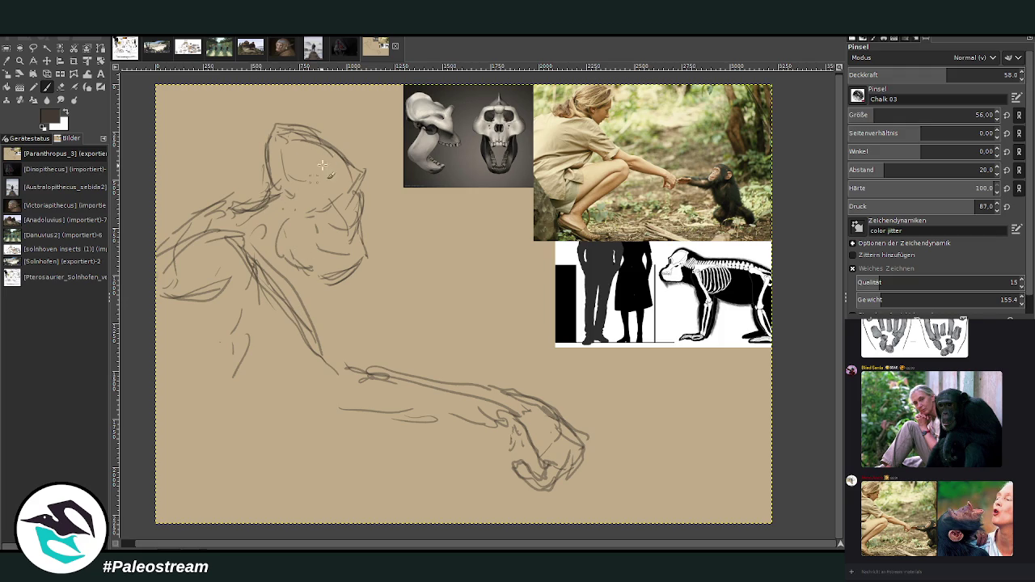
pyautogui.moveTo(353, 358)
pyautogui.mouseDown()
pyautogui.moveTo(533, 405)
pyautogui.moveTo(347, 361)
pyautogui.moveTo(255, 263)
pyautogui.moveTo(391, 383)
pyautogui.moveTo(236, 272)
pyautogui.moveTo(275, 367)
pyautogui.moveTo(339, 421)
pyautogui.moveTo(384, 447)
pyautogui.moveTo(482, 441)
pyautogui.moveTo(495, 429)
pyautogui.mouseUp()
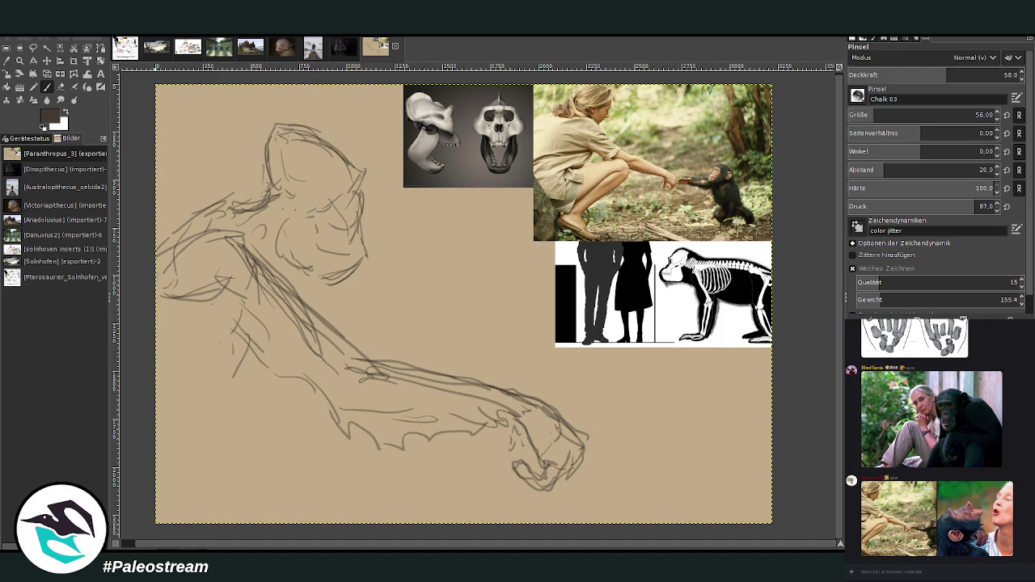
pyautogui.click(33, 48)
pyautogui.moveTo(142, 221)
pyautogui.mouseDown()
pyautogui.moveTo(321, 112)
pyautogui.moveTo(437, 311)
pyautogui.moveTo(582, 496)
pyautogui.moveTo(171, 364)
pyautogui.moveTo(150, 346)
pyautogui.moveTo(157, 203)
pyautogui.mouseUp()
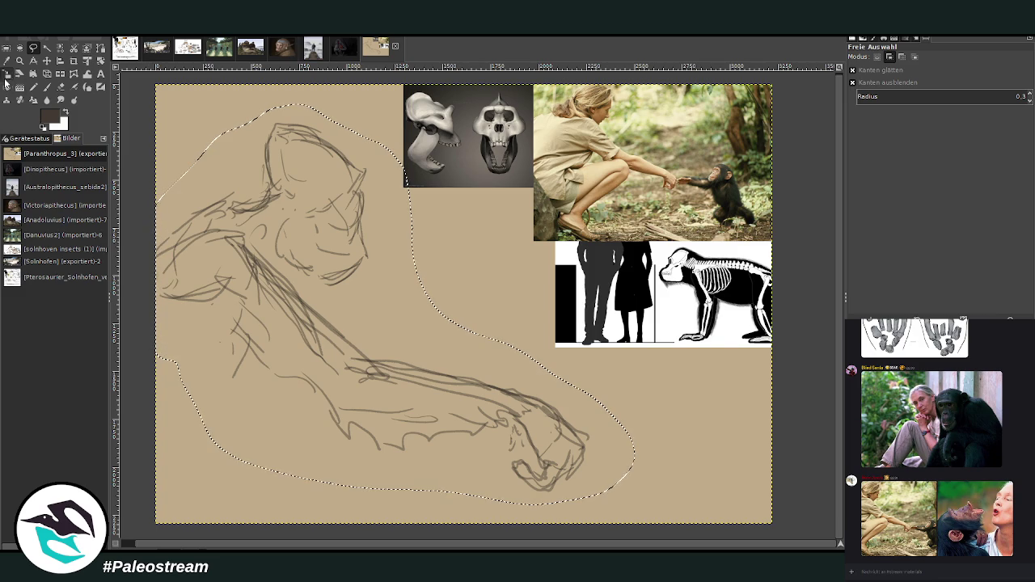
# Shrink the selected sketch slightly, to about 2206x1846
pyautogui.click(7, 82)
pyautogui.click(405, 327)
pyautogui.moveTo(405, 326)
pyautogui.mouseDown()
pyautogui.moveTo(386, 283)
pyautogui.moveTo(327, 220)
pyautogui.mouseUp()
pyautogui.press('Return')
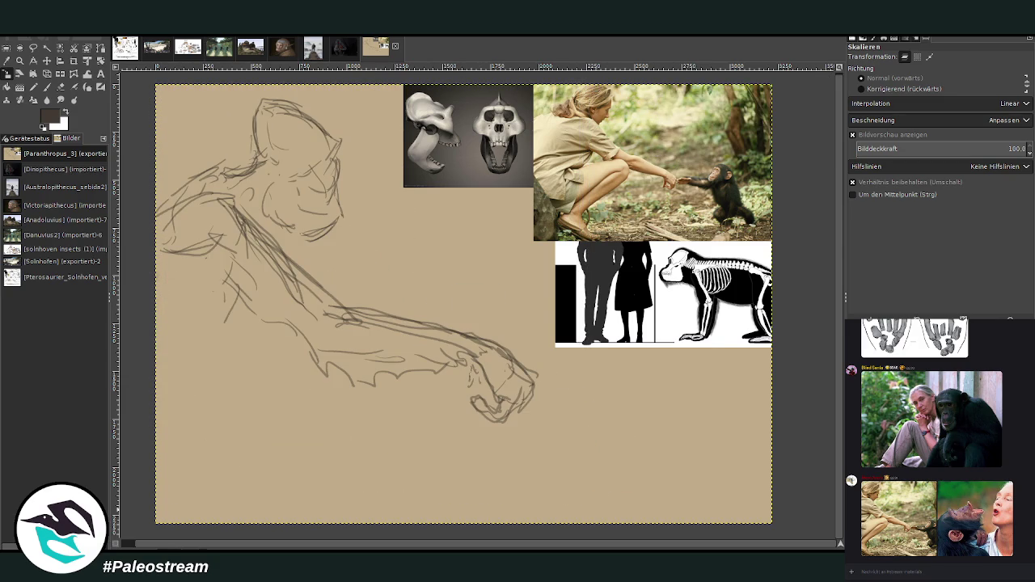
# Sketch chalk strokes at the shoulder and a lower-left limb, then undo the last two strokes
pyautogui.click(46, 84)
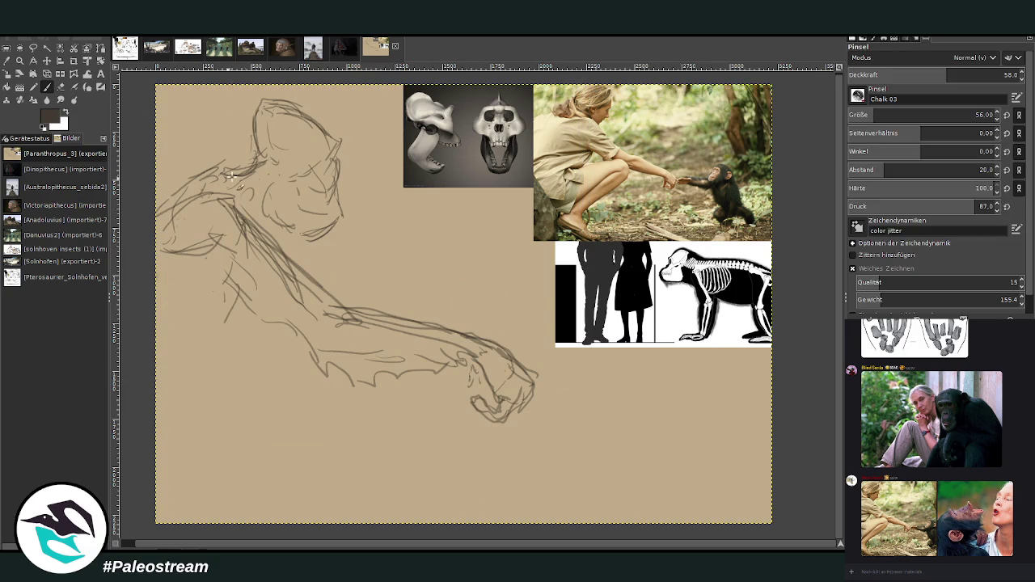
pyautogui.moveTo(216, 186); pyautogui.dragTo(156, 208)
pyautogui.moveTo(187, 340)
pyautogui.mouseDown()
pyautogui.moveTo(181, 368)
pyautogui.moveTo(199, 381)
pyautogui.mouseUp()
pyautogui.moveTo(235, 307); pyautogui.dragTo(203, 350)
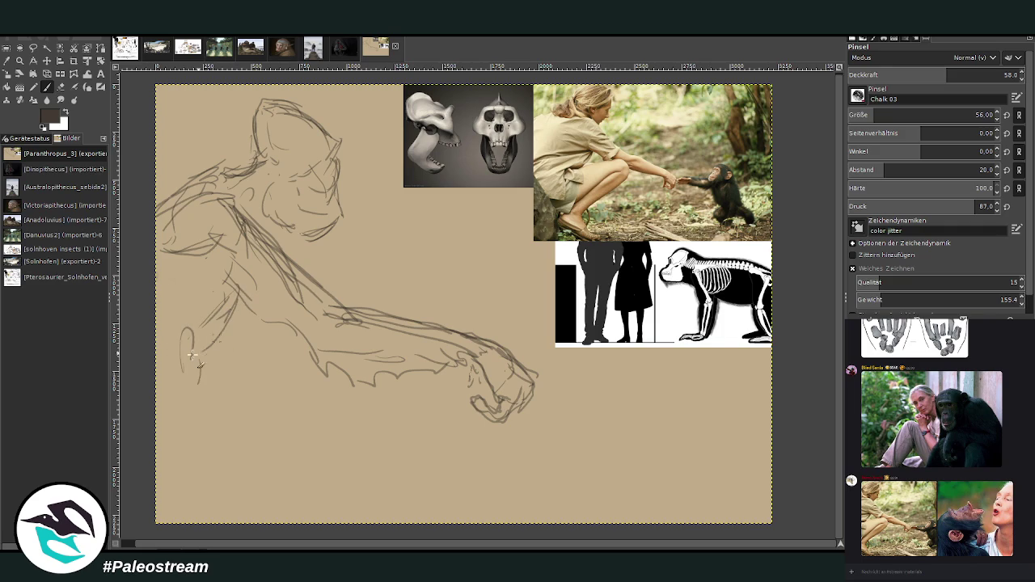
pyautogui.moveTo(173, 398)
pyautogui.mouseDown()
pyautogui.moveTo(267, 413)
pyautogui.moveTo(214, 497)
pyautogui.mouseUp()
pyautogui.moveTo(216, 436); pyautogui.dragTo(201, 500)
pyautogui.moveTo(267, 404)
pyautogui.mouseDown()
pyautogui.moveTo(235, 502)
pyautogui.moveTo(158, 388)
pyautogui.moveTo(267, 453)
pyautogui.moveTo(210, 522)
pyautogui.mouseUp()
pyautogui.moveTo(218, 485); pyautogui.dragTo(206, 526)
pyautogui.moveTo(191, 488); pyautogui.dragTo(173, 510)
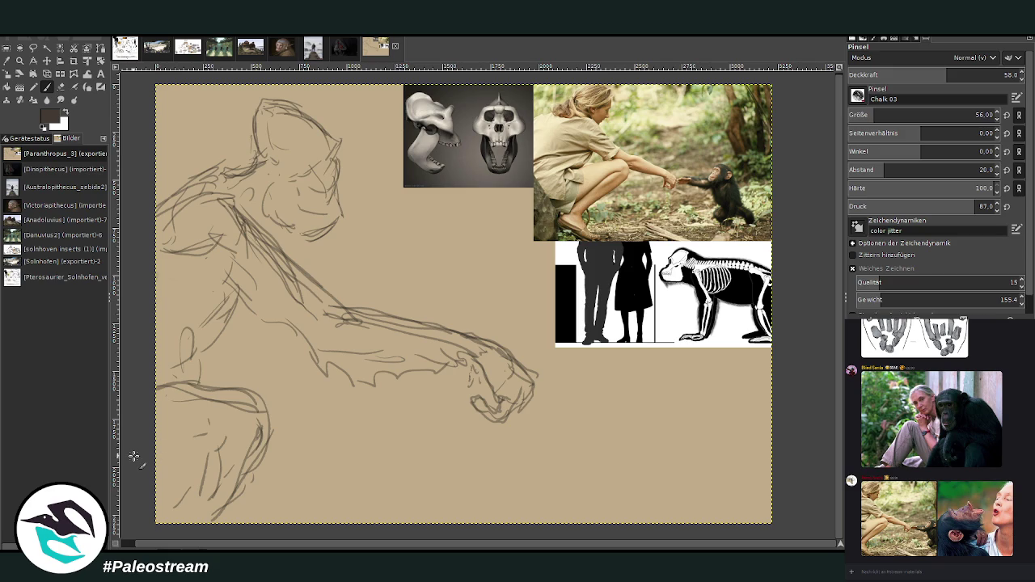
pyautogui.hotkey('ctrl', 'z')
pyautogui.hotkey('ctrl', 'z')
pyautogui.hotkey('ctrl', 'z')
pyautogui.hotkey('ctrl', 'z')
pyautogui.hotkey('ctrl', 'z')
pyautogui.hotkey('ctrl', 'z')
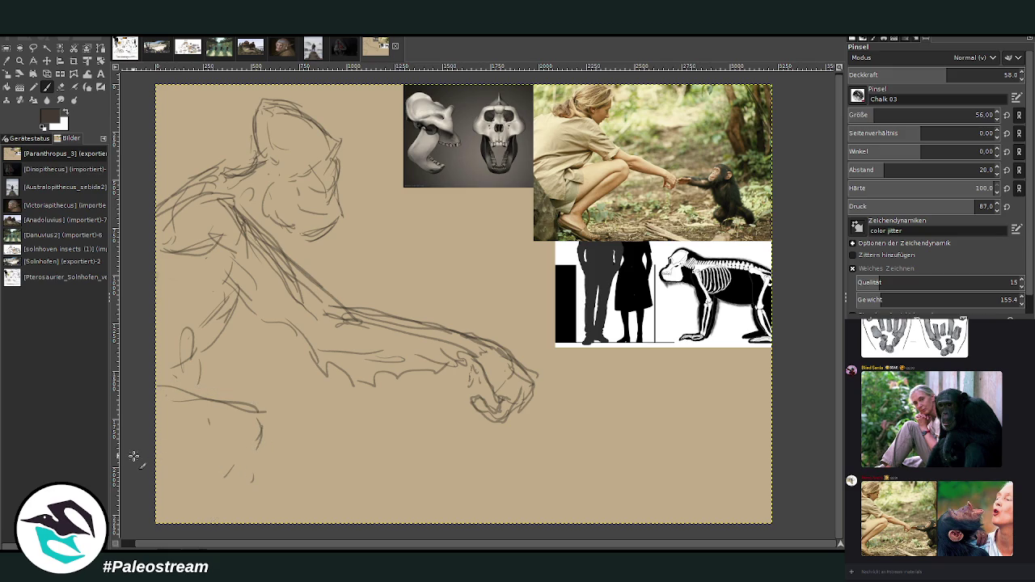
pyautogui.hotkey('ctrl', 'z')
pyautogui.hotkey('ctrl', 'z')
pyautogui.click(33, 47)
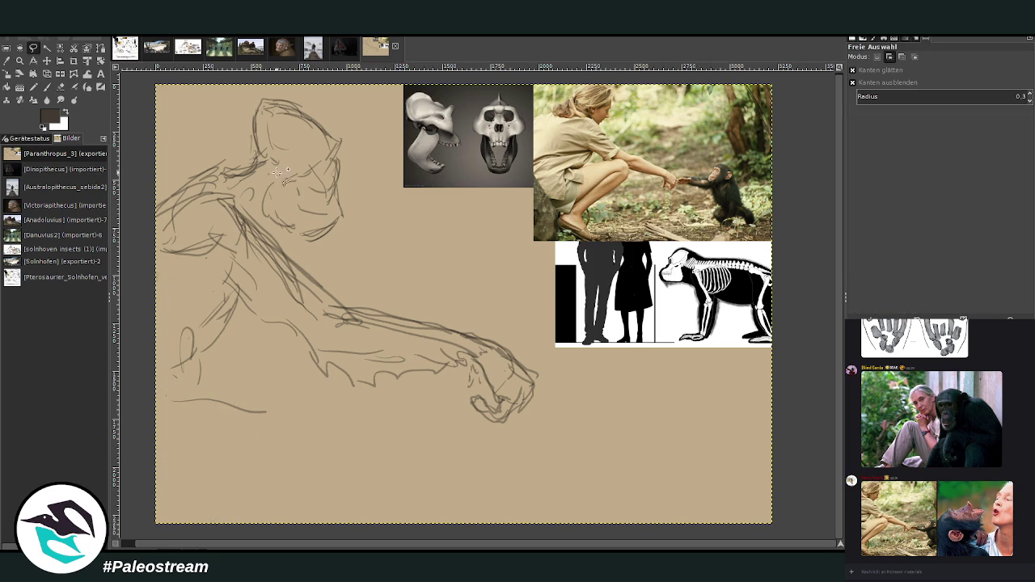
# Lasso the shoulder and arm and rotate it about -10.6° to raise it
pyautogui.moveTo(256, 326)
pyautogui.mouseDown()
pyautogui.moveTo(570, 406)
pyautogui.moveTo(275, 341)
pyautogui.moveTo(166, 243)
pyautogui.mouseUp()
pyautogui.press('Return')
pyautogui.hotkey('shift', 'r')
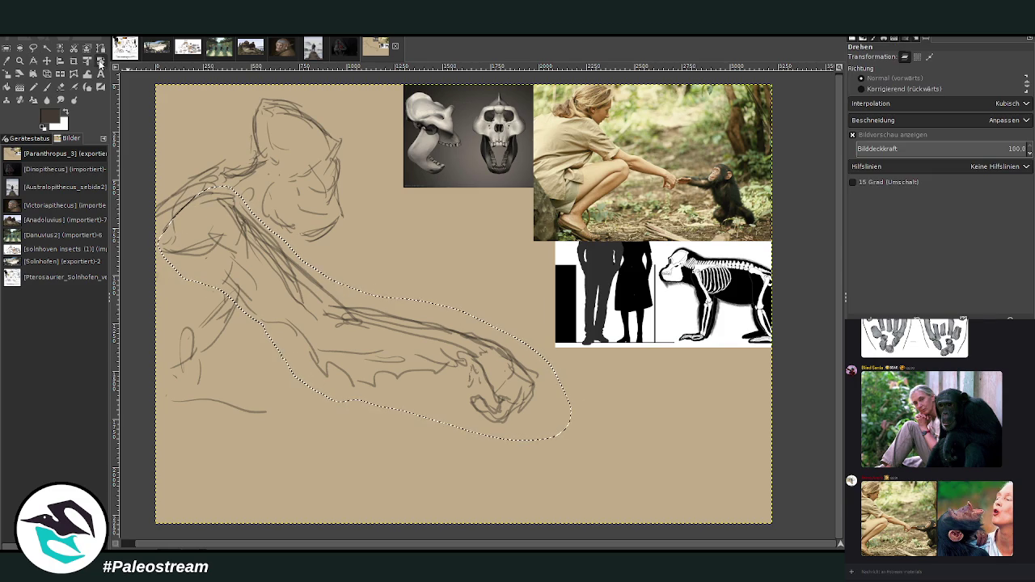
pyautogui.moveTo(327, 300); pyautogui.dragTo(444, 317)
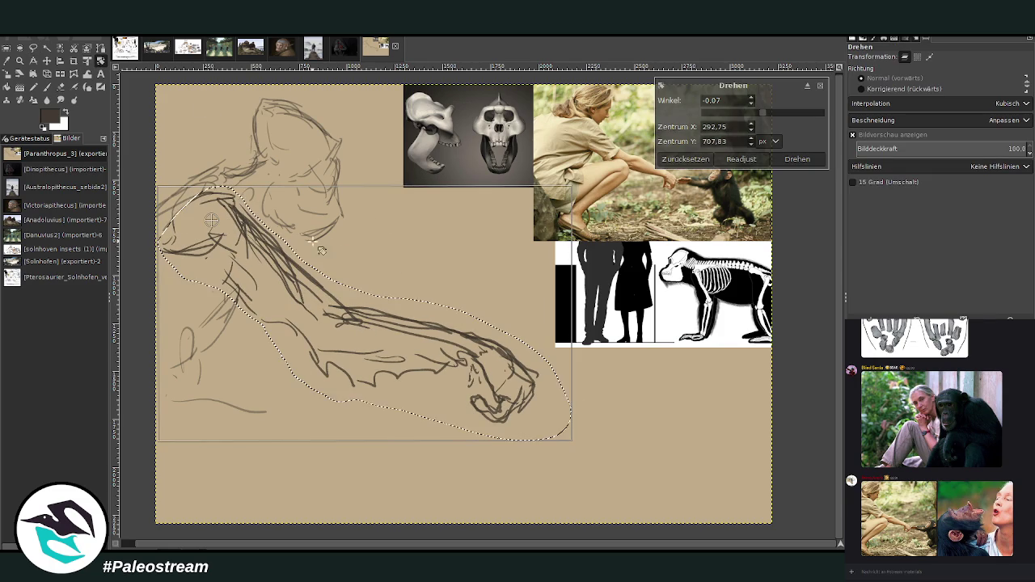
pyautogui.moveTo(443, 317); pyautogui.dragTo(465, 309)
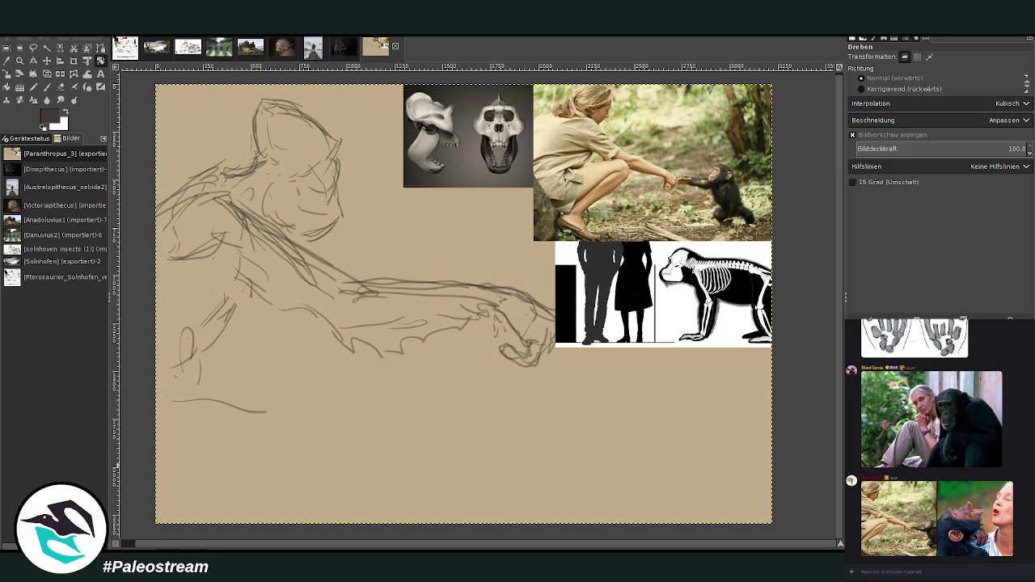
# Sketch and redraw a limb line at the lower left in chalk
pyautogui.click(46, 87)
pyautogui.moveTo(162, 366)
pyautogui.mouseDown()
pyautogui.moveTo(255, 356)
pyautogui.moveTo(284, 401)
pyautogui.moveTo(238, 443)
pyautogui.mouseUp()
pyautogui.moveTo(162, 356)
pyautogui.mouseDown()
pyautogui.moveTo(280, 401)
pyautogui.moveTo(235, 471)
pyautogui.moveTo(232, 499)
pyautogui.mouseUp()
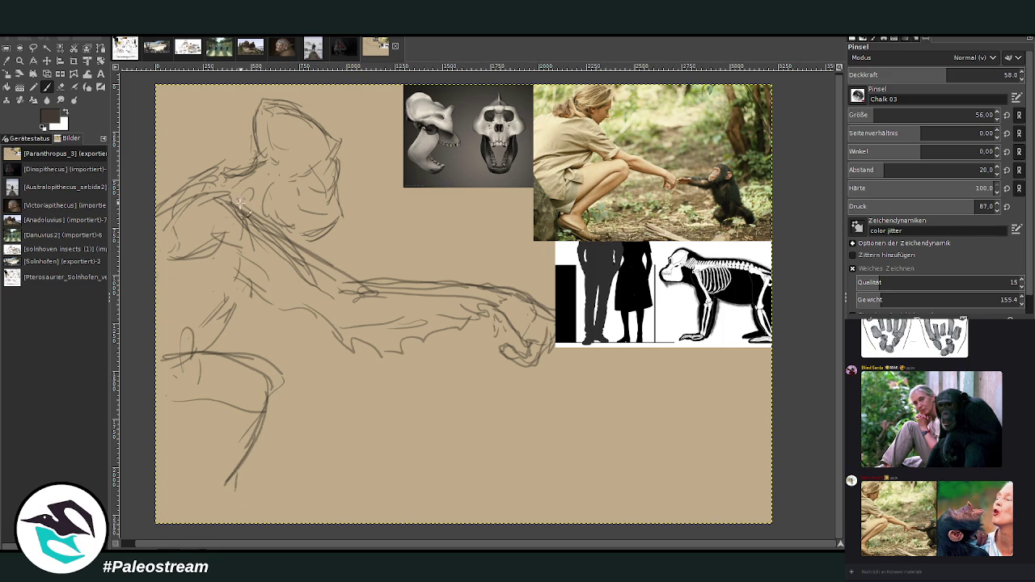
# Rotate the whole sketch layer 9.3° and nudge it slightly right and down
pyautogui.click(101, 61)
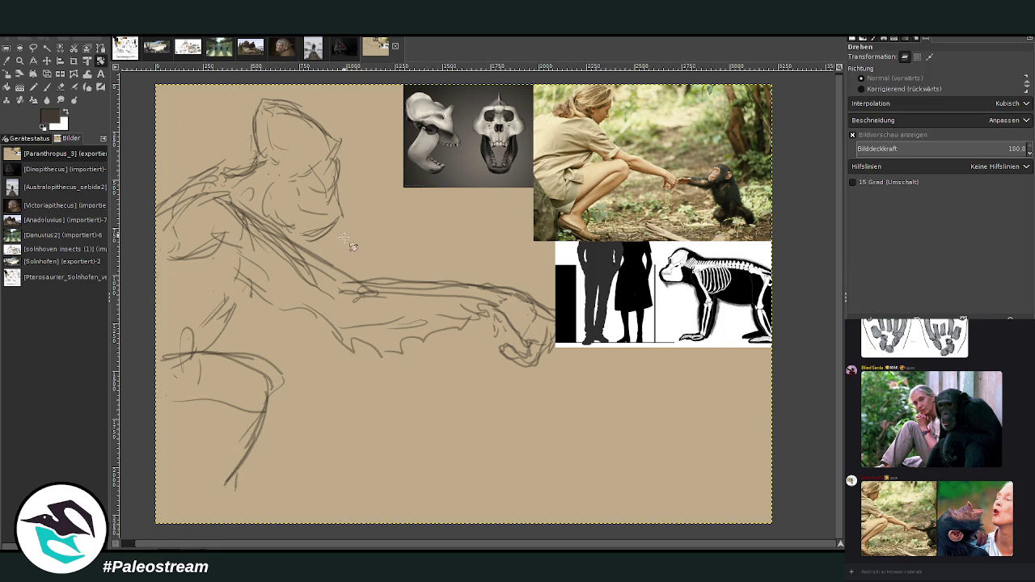
pyautogui.click(408, 254)
pyautogui.moveTo(557, 387); pyautogui.dragTo(532, 425)
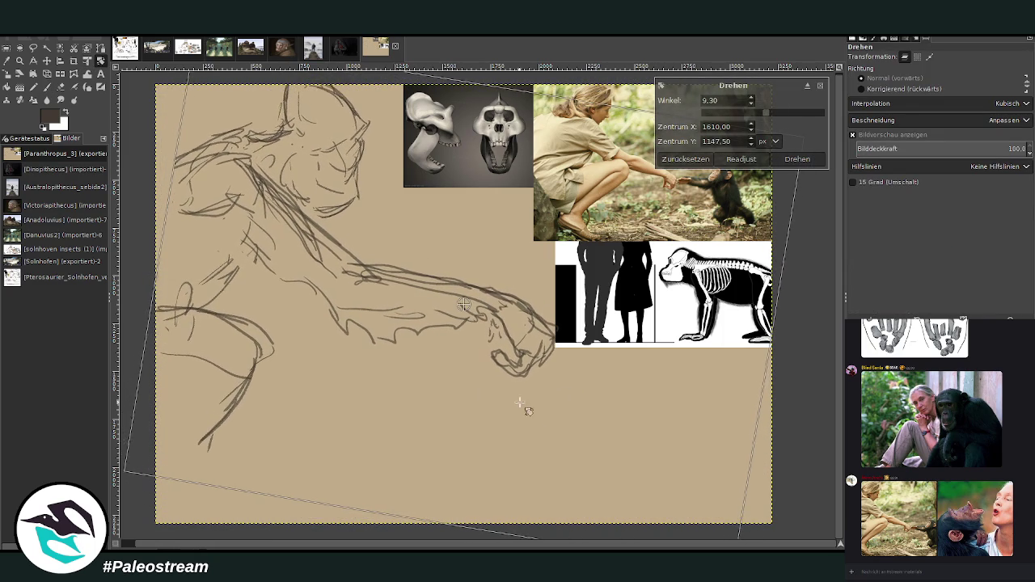
pyautogui.press('Return')
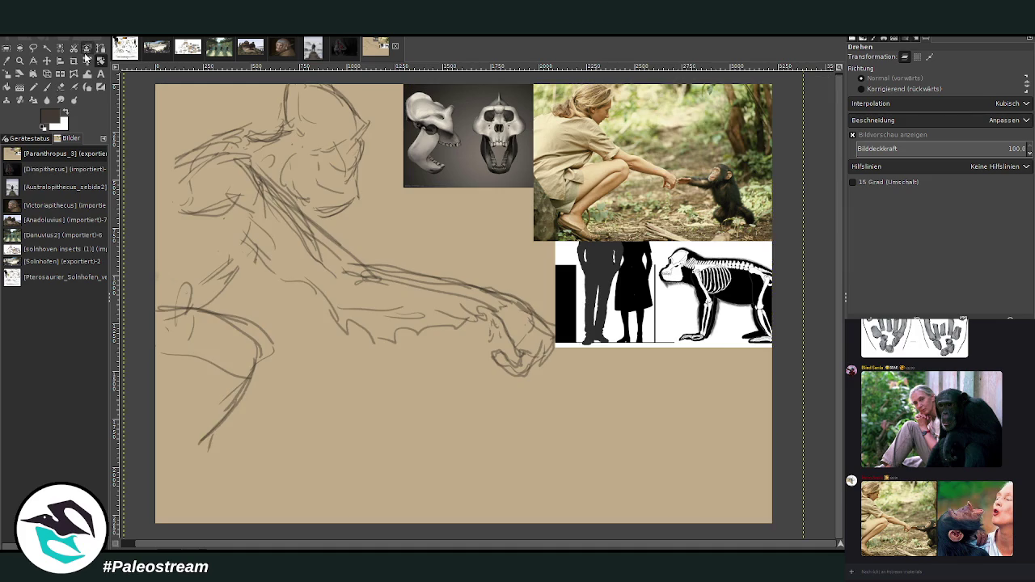
pyautogui.click(46, 60)
pyautogui.moveTo(259, 185); pyautogui.dragTo(258, 215)
# Extend the lower-left limb and torso in chalk, raise opacity to 73.8, and refine the head outline
pyautogui.press('p')
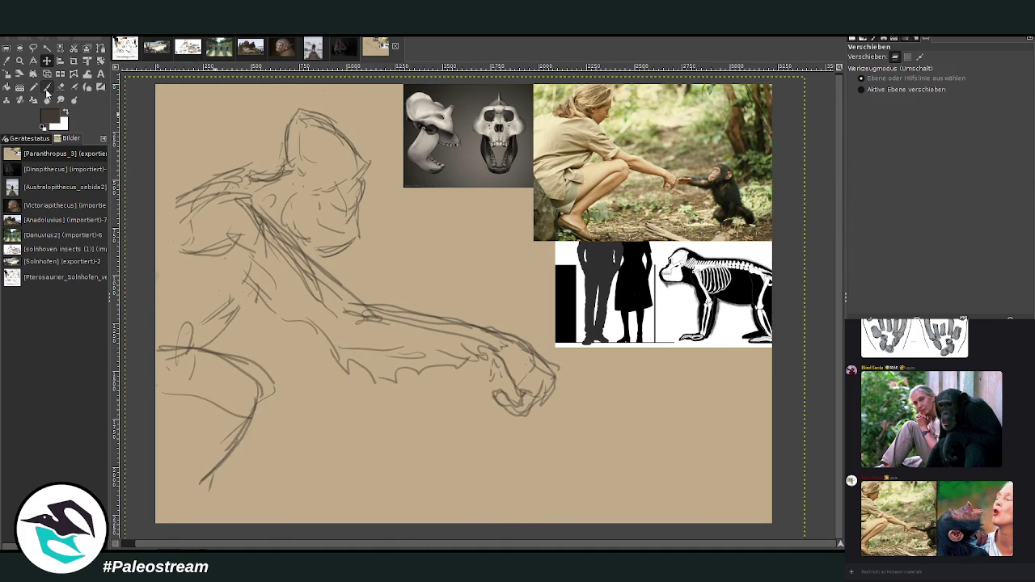
pyautogui.moveTo(222, 394); pyautogui.dragTo(185, 437)
pyautogui.moveTo(254, 394)
pyautogui.mouseDown()
pyautogui.moveTo(180, 488)
pyautogui.moveTo(247, 496)
pyautogui.moveTo(244, 509)
pyautogui.mouseUp()
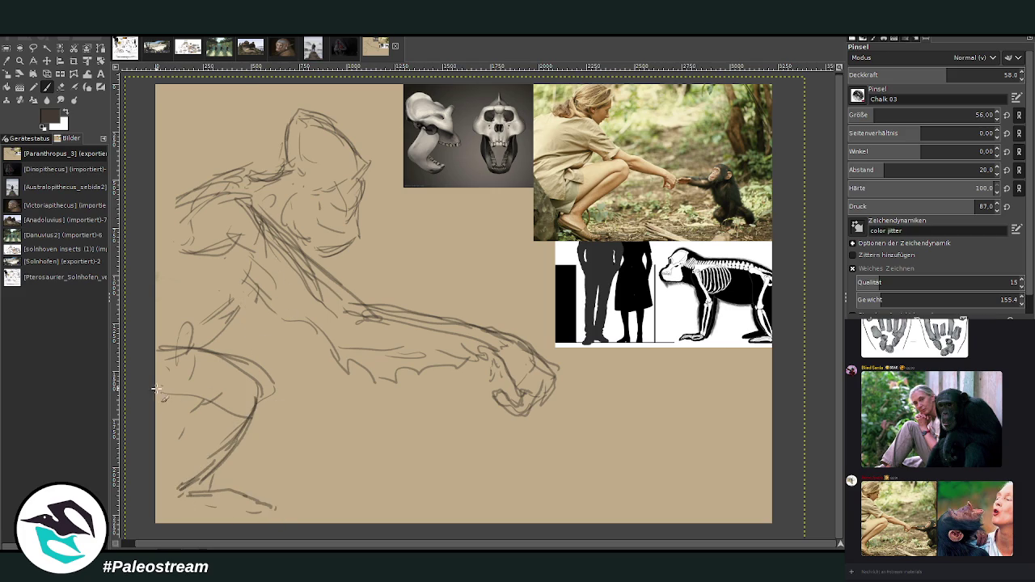
pyautogui.moveTo(201, 351)
pyautogui.mouseDown()
pyautogui.moveTo(255, 380)
pyautogui.moveTo(265, 399)
pyautogui.mouseUp()
pyautogui.moveTo(235, 306)
pyautogui.mouseDown()
pyautogui.moveTo(233, 356)
pyautogui.moveTo(246, 298)
pyautogui.mouseUp()
pyautogui.moveTo(930, 78); pyautogui.dragTo(951, 77)
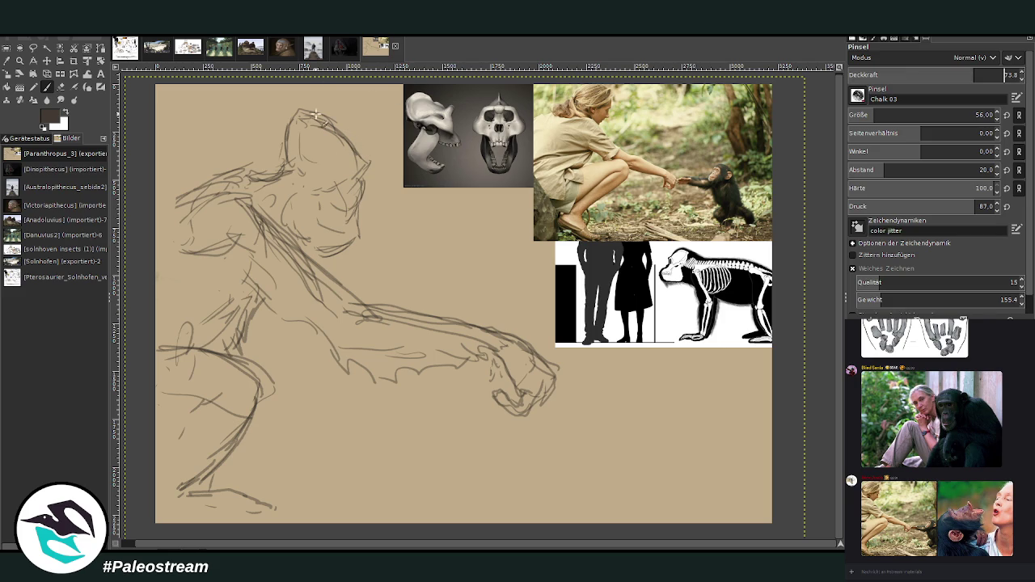
pyautogui.moveTo(356, 160)
pyautogui.mouseDown()
pyautogui.moveTo(370, 157)
pyautogui.moveTo(359, 217)
pyautogui.moveTo(320, 228)
pyautogui.moveTo(360, 220)
pyautogui.mouseUp()
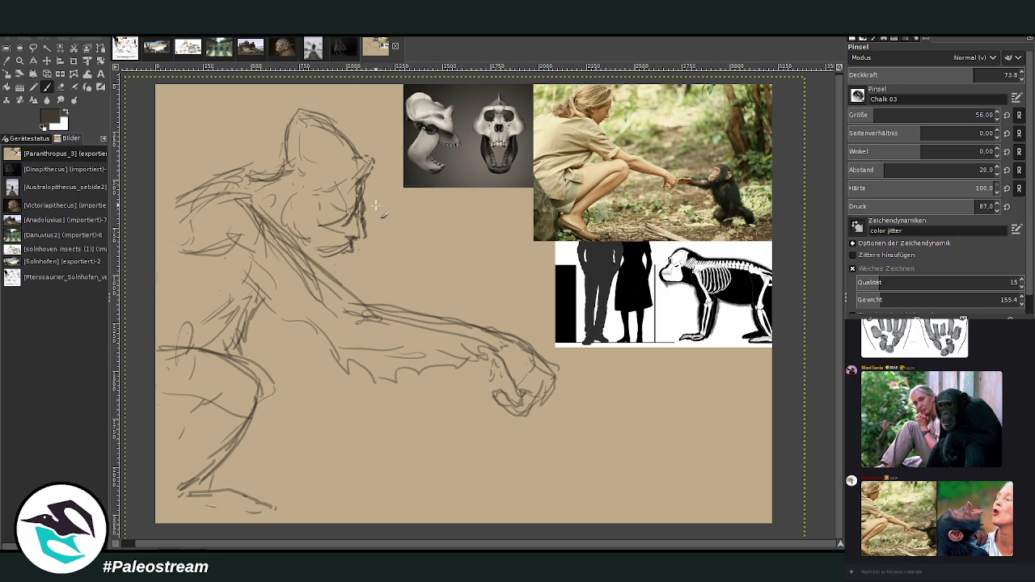
# Draw the ape's jaw, chin, eye and mouth lines and stroke around the muzzle
pyautogui.moveTo(353, 248); pyautogui.dragTo(278, 242)
pyautogui.moveTo(348, 201)
pyautogui.mouseDown()
pyautogui.moveTo(338, 234)
pyautogui.moveTo(362, 242)
pyautogui.mouseUp()
pyautogui.moveTo(356, 256); pyautogui.dragTo(312, 249)
pyautogui.moveTo(356, 191)
pyautogui.mouseDown()
pyautogui.moveTo(329, 241)
pyautogui.moveTo(306, 249)
pyautogui.moveTo(322, 204)
pyautogui.mouseUp()
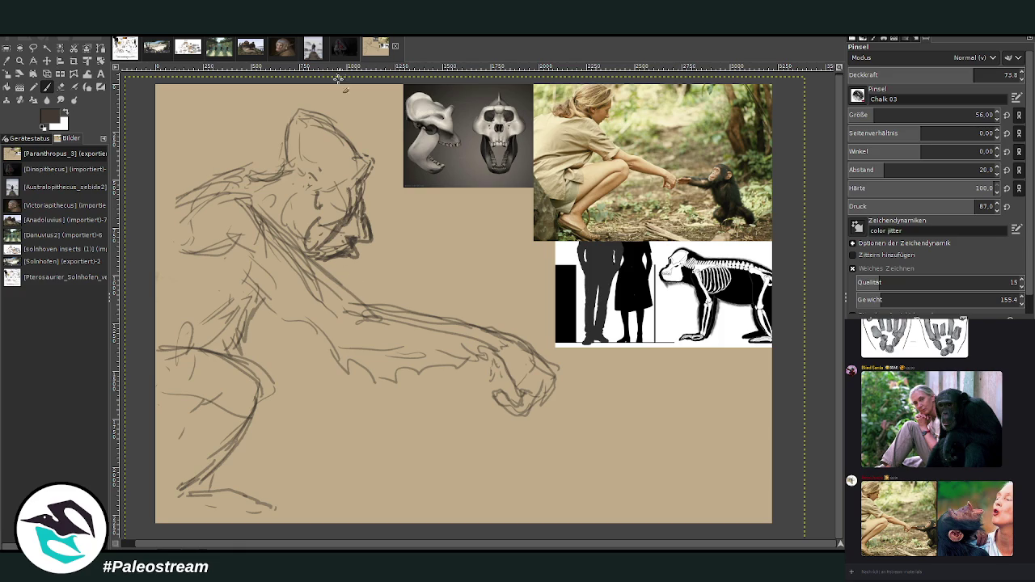
# Outline the back of the head, hatch face and cheek shading, and add jagged head hair
pyautogui.moveTo(275, 131)
pyautogui.mouseDown()
pyautogui.moveTo(186, 175)
pyautogui.moveTo(280, 131)
pyautogui.mouseUp()
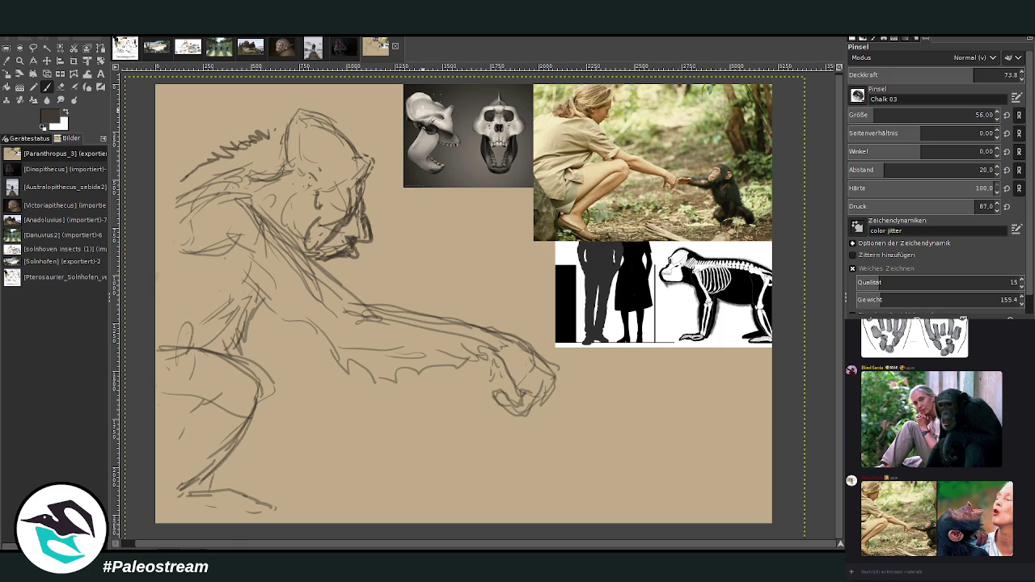
pyautogui.moveTo(361, 151)
pyautogui.mouseDown()
pyautogui.moveTo(300, 230)
pyautogui.moveTo(288, 201)
pyautogui.mouseUp()
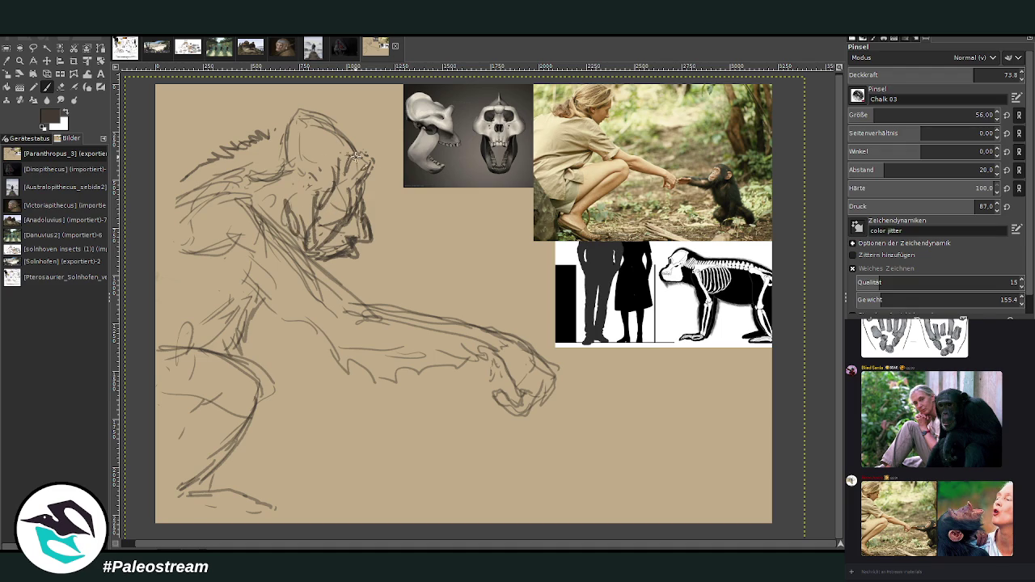
pyautogui.moveTo(309, 168); pyautogui.dragTo(287, 220)
pyautogui.moveTo(283, 182)
pyautogui.mouseDown()
pyautogui.moveTo(279, 227)
pyautogui.moveTo(244, 186)
pyautogui.mouseUp()
pyautogui.moveTo(337, 116)
pyautogui.mouseDown()
pyautogui.moveTo(301, 98)
pyautogui.moveTo(233, 167)
pyautogui.moveTo(159, 191)
pyautogui.mouseUp()
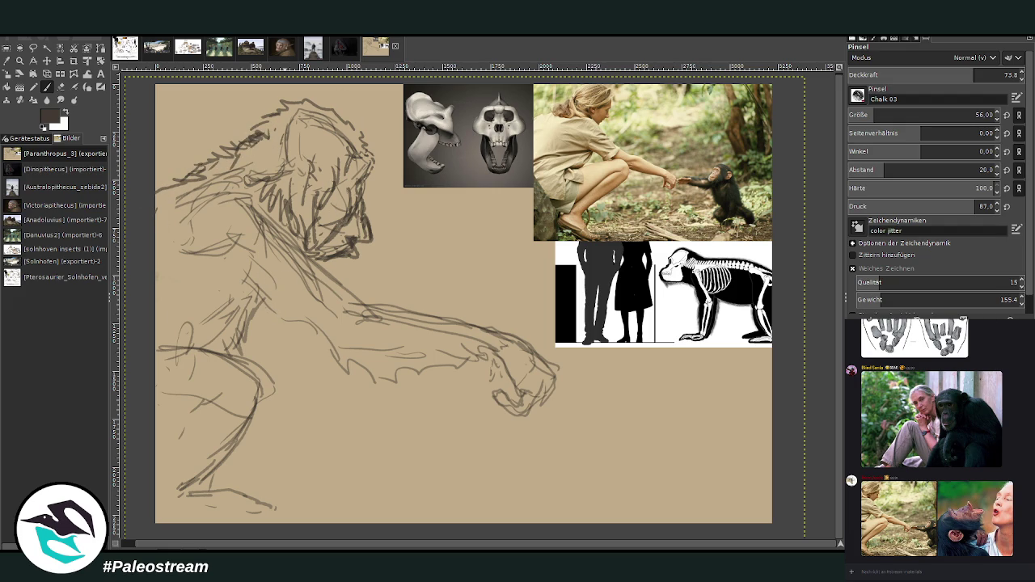
# Add short strokes under the chin and dark strokes down the neck, arm and shoulder
pyautogui.moveTo(334, 269)
pyautogui.mouseDown()
pyautogui.moveTo(323, 257)
pyautogui.moveTo(360, 301)
pyautogui.mouseUp()
pyautogui.moveTo(332, 338)
pyautogui.mouseDown()
pyautogui.moveTo(380, 426)
pyautogui.moveTo(400, 378)
pyautogui.moveTo(437, 386)
pyautogui.moveTo(458, 422)
pyautogui.moveTo(467, 385)
pyautogui.mouseUp()
pyautogui.moveTo(351, 393)
pyautogui.mouseDown()
pyautogui.moveTo(295, 325)
pyautogui.moveTo(210, 279)
pyautogui.moveTo(261, 317)
pyautogui.moveTo(205, 308)
pyautogui.moveTo(260, 339)
pyautogui.moveTo(220, 356)
pyautogui.moveTo(257, 432)
pyautogui.moveTo(170, 429)
pyautogui.moveTo(202, 416)
pyautogui.moveTo(171, 465)
pyautogui.moveTo(149, 457)
pyautogui.mouseUp()
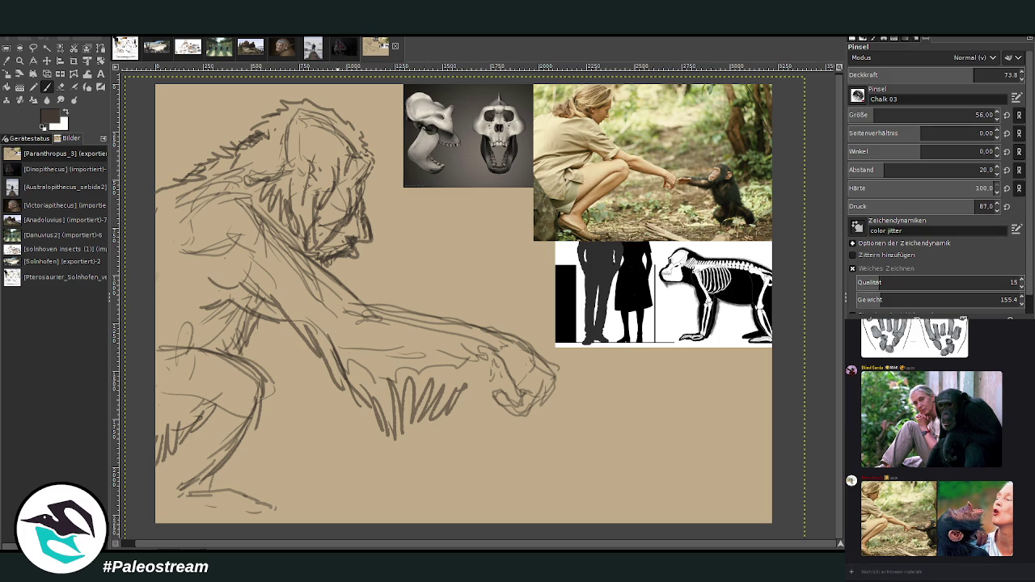
pyautogui.hotkey('ctrl', ',')
# In Discord's Voice & Video settings, lower the microphone sensitivity slider slightly
pyautogui.scroll(-1, 940, 482)
pyautogui.scroll(-1, 947, 469)
pyautogui.scroll(-1, 958, 453)
pyautogui.scroll(-1, 978, 426)
pyautogui.moveTo(1018, 408)
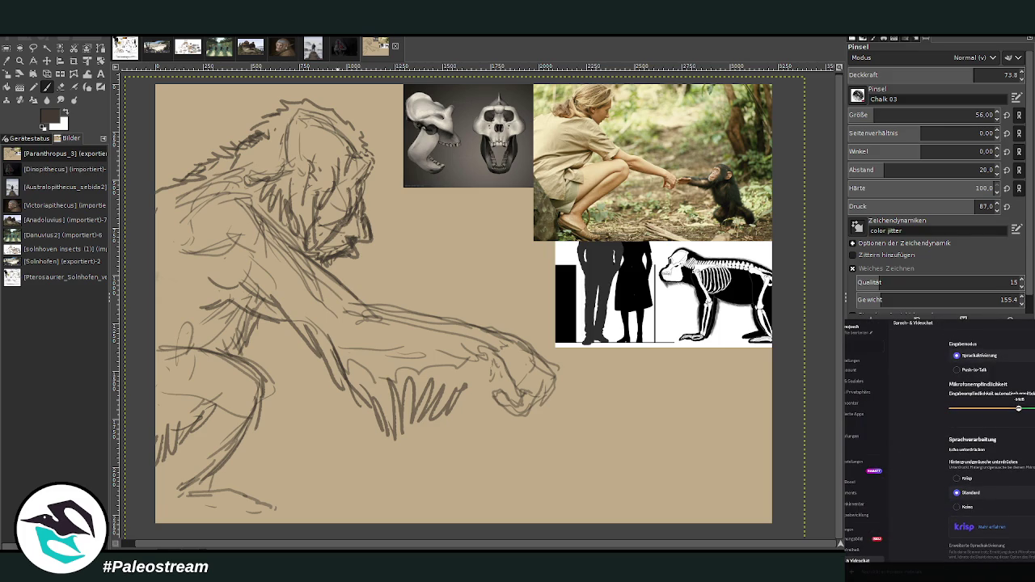
pyautogui.moveTo(1019, 409); pyautogui.dragTo(1014, 408)
# Set the Aufnahmeprofil to Sprachisolation and return to the Discord chat
pyautogui.scroll(-2, 930, 444)
pyautogui.scroll(-1, 930, 444)
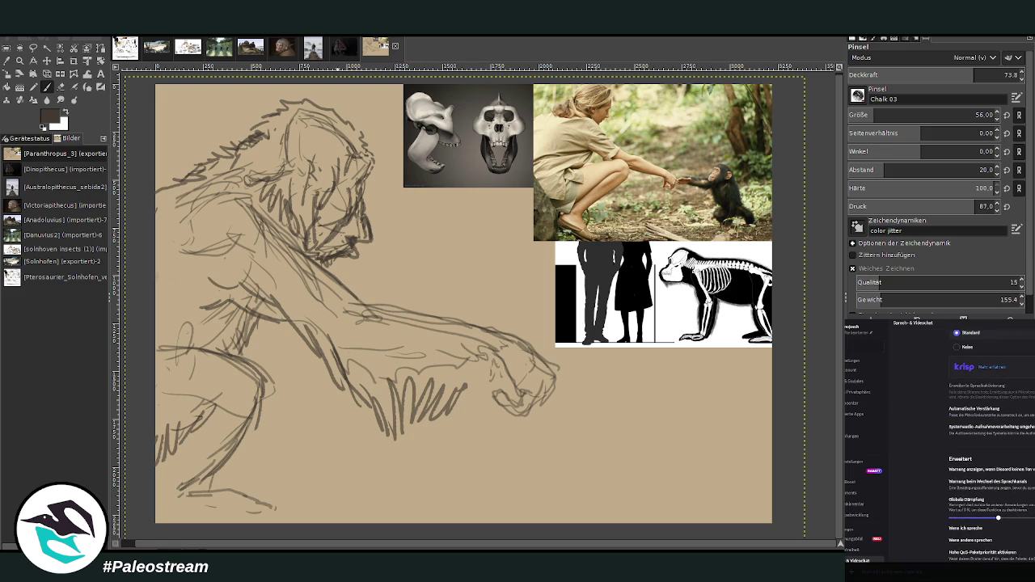
pyautogui.scroll(-1, 926, 403)
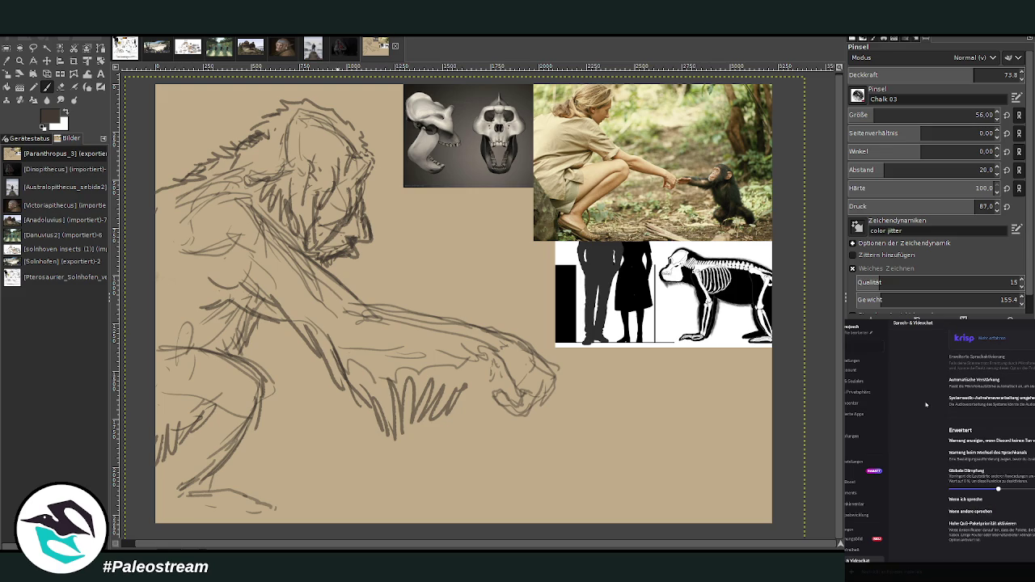
pyautogui.scroll(3, 926, 414)
pyautogui.scroll(2, 927, 413)
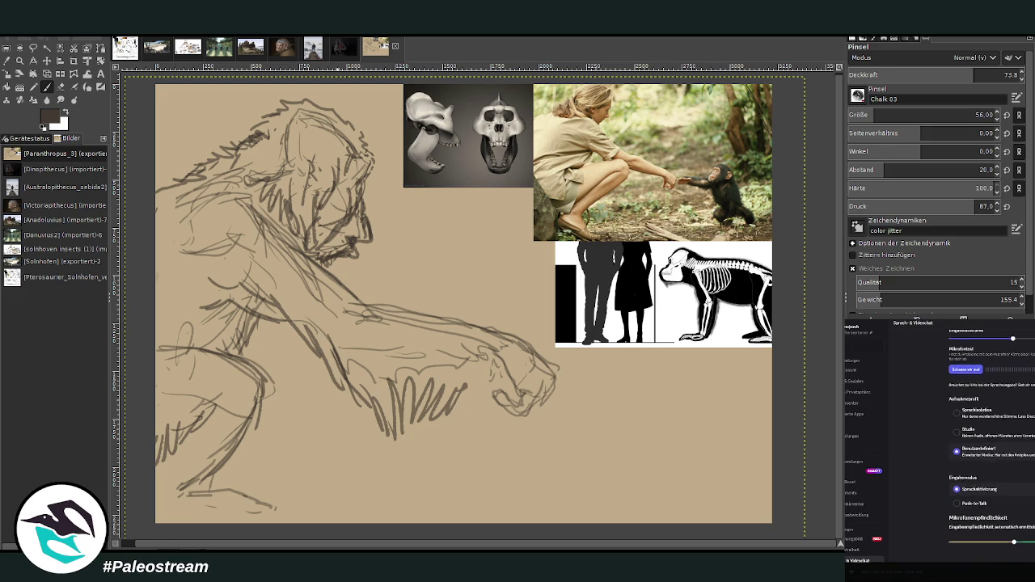
pyautogui.click(957, 412)
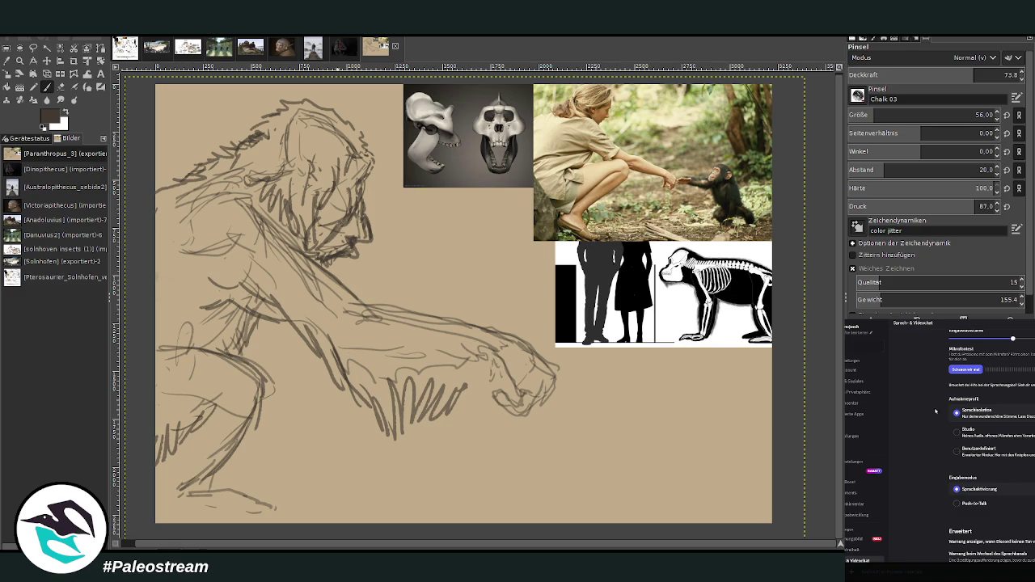
pyautogui.scroll(2, 930, 445)
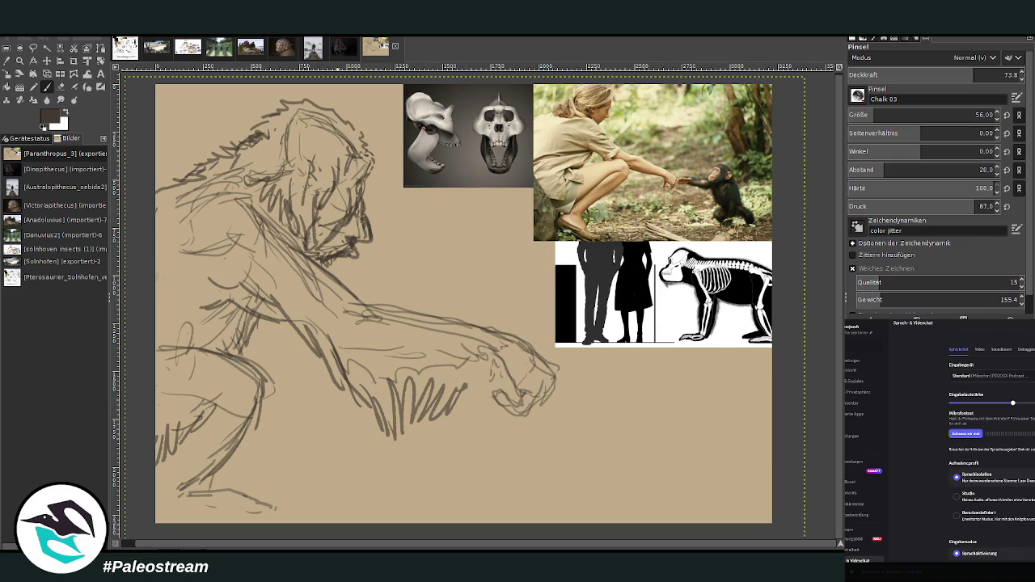
pyautogui.press('Escape')
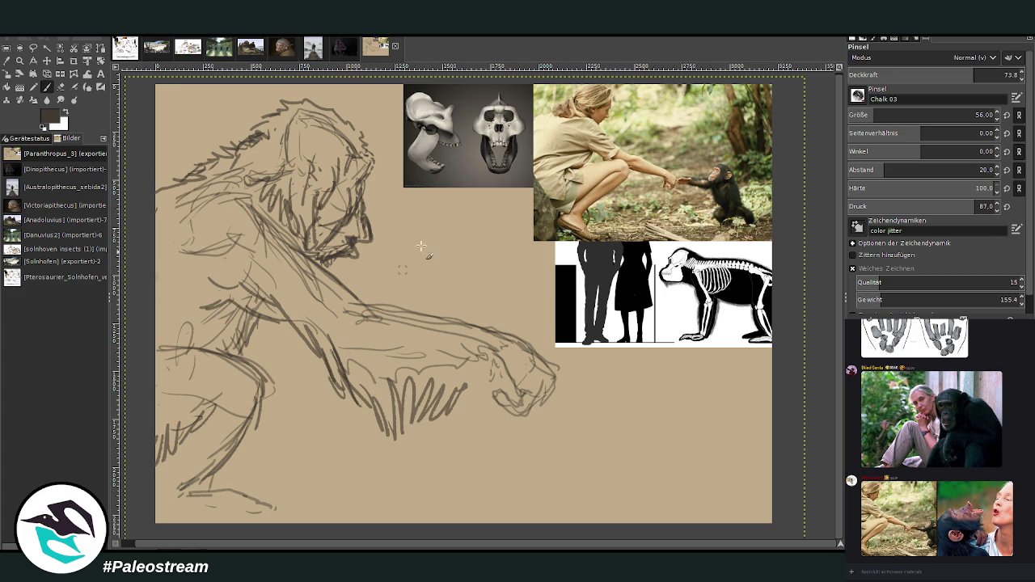
# Set the Chalk 03 opacity (Deckkraft) to 87.1 and darken the shoulder, upper arm and reaching hand
pyautogui.moveTo(922, 76); pyautogui.dragTo(955, 75)
pyautogui.moveTo(332, 378)
pyautogui.mouseDown()
pyautogui.moveTo(269, 293)
pyautogui.moveTo(228, 298)
pyautogui.moveTo(201, 320)
pyautogui.mouseUp()
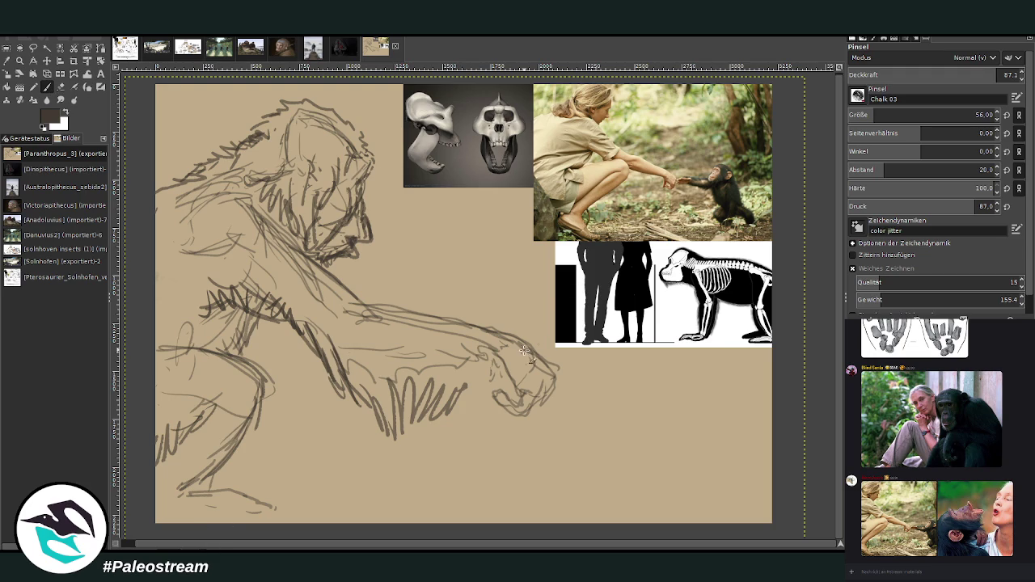
pyautogui.moveTo(524, 398)
pyautogui.mouseDown()
pyautogui.moveTo(482, 356)
pyautogui.moveTo(518, 421)
pyautogui.moveTo(507, 423)
pyautogui.moveTo(494, 388)
pyautogui.moveTo(528, 419)
pyautogui.moveTo(555, 374)
pyautogui.moveTo(552, 396)
pyautogui.mouseUp()
# Accent the hand's top and knuckles, and strengthen the upper arm, forearm and neck lines
pyautogui.moveTo(526, 335); pyautogui.dragTo(497, 345)
pyautogui.moveTo(506, 384)
pyautogui.mouseDown()
pyautogui.moveTo(514, 398)
pyautogui.moveTo(494, 375)
pyautogui.moveTo(495, 349)
pyautogui.moveTo(458, 416)
pyautogui.moveTo(374, 414)
pyautogui.moveTo(284, 315)
pyautogui.moveTo(227, 298)
pyautogui.mouseUp()
pyautogui.moveTo(353, 296)
pyautogui.mouseDown()
pyautogui.moveTo(521, 346)
pyautogui.moveTo(288, 241)
pyautogui.moveTo(310, 355)
pyautogui.mouseUp()
pyautogui.moveTo(356, 297)
pyautogui.mouseDown()
pyautogui.moveTo(253, 207)
pyautogui.moveTo(243, 247)
pyautogui.moveTo(289, 301)
pyautogui.moveTo(306, 234)
pyautogui.moveTo(243, 295)
pyautogui.moveTo(202, 307)
pyautogui.moveTo(263, 384)
pyautogui.moveTo(266, 440)
pyautogui.moveTo(242, 470)
pyautogui.moveTo(203, 449)
pyautogui.moveTo(196, 469)
pyautogui.moveTo(226, 497)
pyautogui.moveTo(171, 462)
pyautogui.moveTo(241, 479)
pyautogui.mouseUp()
# Hatch the lower arm, reinforce the left arm and head contours, and dash strokes right of the hand
pyautogui.moveTo(236, 441)
pyautogui.mouseDown()
pyautogui.moveTo(265, 482)
pyautogui.moveTo(265, 404)
pyautogui.moveTo(166, 380)
pyautogui.mouseUp()
pyautogui.moveTo(151, 323); pyautogui.dragTo(168, 317)
pyautogui.moveTo(187, 166)
pyautogui.mouseDown()
pyautogui.moveTo(209, 162)
pyautogui.moveTo(158, 190)
pyautogui.mouseUp()
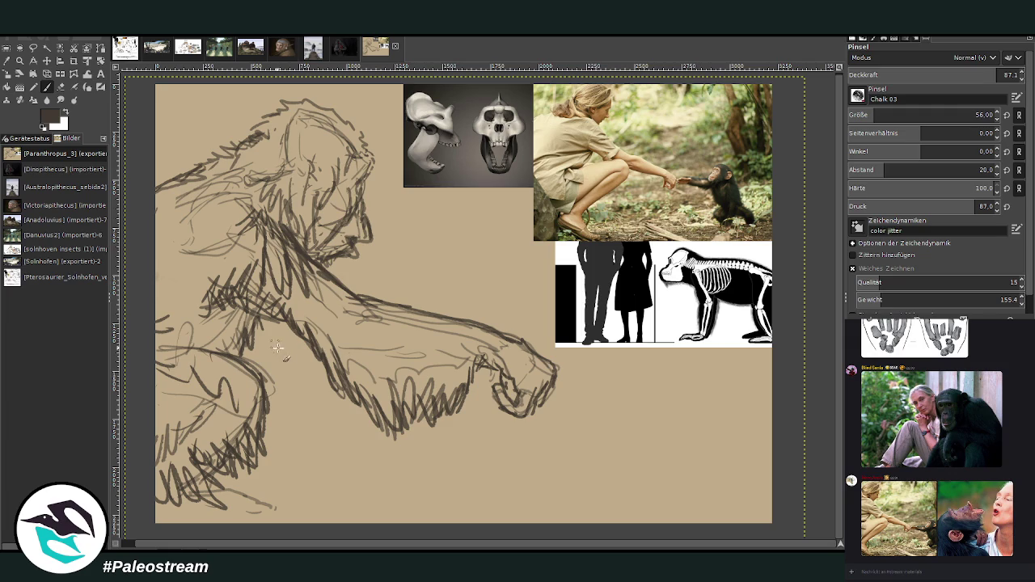
pyautogui.moveTo(293, 330)
pyautogui.mouseDown()
pyautogui.moveTo(316, 417)
pyautogui.moveTo(311, 492)
pyautogui.mouseUp()
pyautogui.click(289, 495)
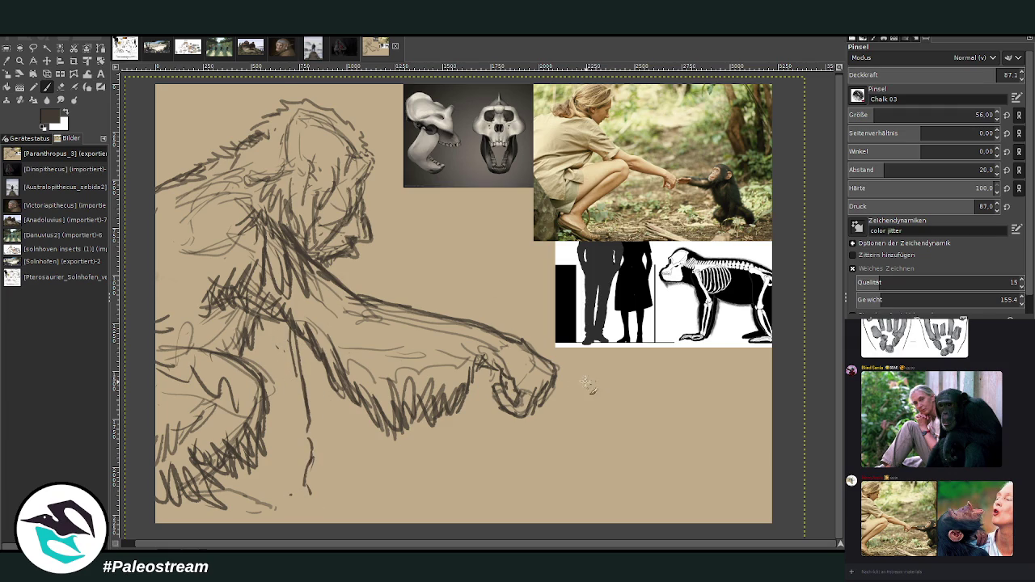
pyautogui.moveTo(568, 384)
pyautogui.mouseDown()
pyautogui.moveTo(626, 416)
pyautogui.moveTo(660, 422)
pyautogui.moveTo(647, 417)
pyautogui.moveTo(667, 412)
pyautogui.moveTo(659, 447)
pyautogui.mouseUp()
pyautogui.moveTo(668, 408)
pyautogui.mouseDown()
pyautogui.moveTo(689, 425)
pyautogui.moveTo(693, 456)
pyautogui.moveTo(670, 498)
pyautogui.mouseUp()
# Sketch the small figure's back, arm, legs, body and round head at lower right
pyautogui.moveTo(650, 430); pyautogui.dragTo(718, 495)
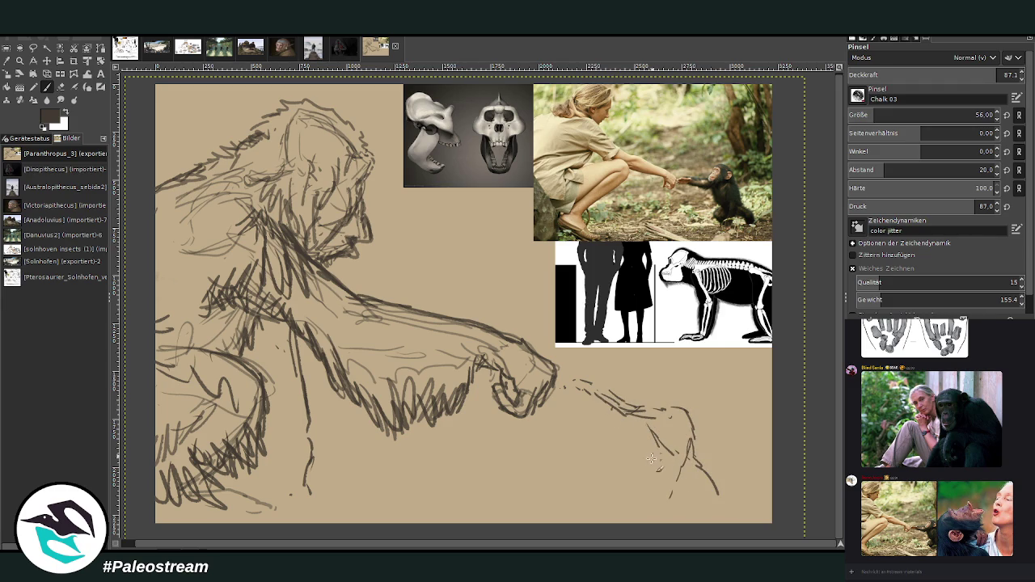
pyautogui.moveTo(662, 465); pyautogui.dragTo(651, 468)
pyautogui.moveTo(654, 478)
pyautogui.mouseDown()
pyautogui.moveTo(649, 501)
pyautogui.moveTo(670, 464)
pyautogui.moveTo(719, 503)
pyautogui.mouseUp()
pyautogui.moveTo(652, 394)
pyautogui.mouseDown()
pyautogui.moveTo(679, 403)
pyautogui.moveTo(643, 406)
pyautogui.moveTo(676, 401)
pyautogui.moveTo(675, 412)
pyautogui.mouseUp()
# Lasso the small figure with Free Select and scale it down to about 930×676
pyautogui.click(33, 48)
pyautogui.moveTo(576, 440)
pyautogui.mouseDown()
pyautogui.moveTo(550, 395)
pyautogui.moveTo(573, 477)
pyautogui.mouseUp()
pyautogui.click(573, 439)
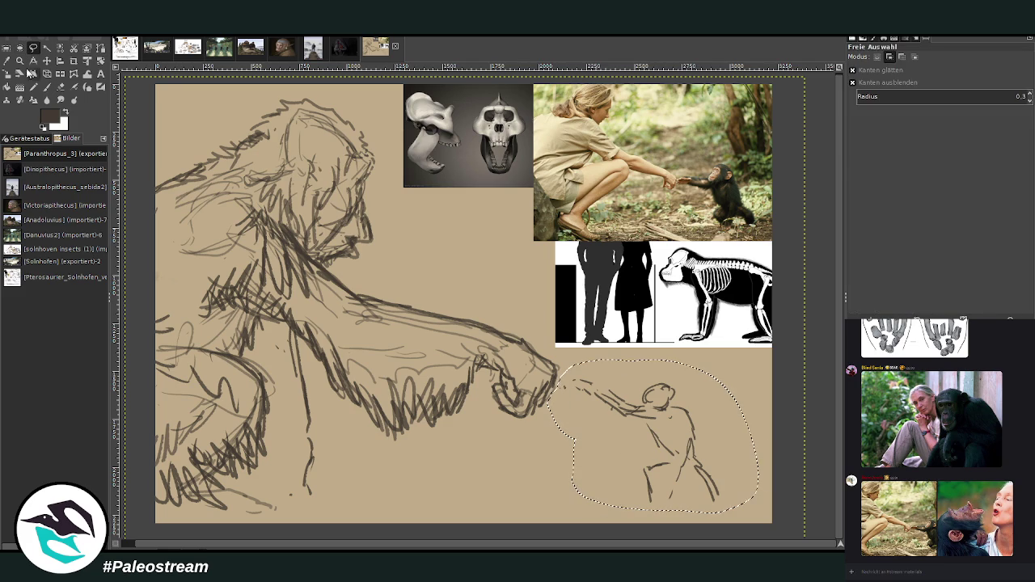
pyautogui.click(35, 87)
pyautogui.moveTo(603, 416)
pyautogui.mouseDown()
pyautogui.moveTo(659, 433)
pyautogui.moveTo(645, 450)
pyautogui.mouseUp()
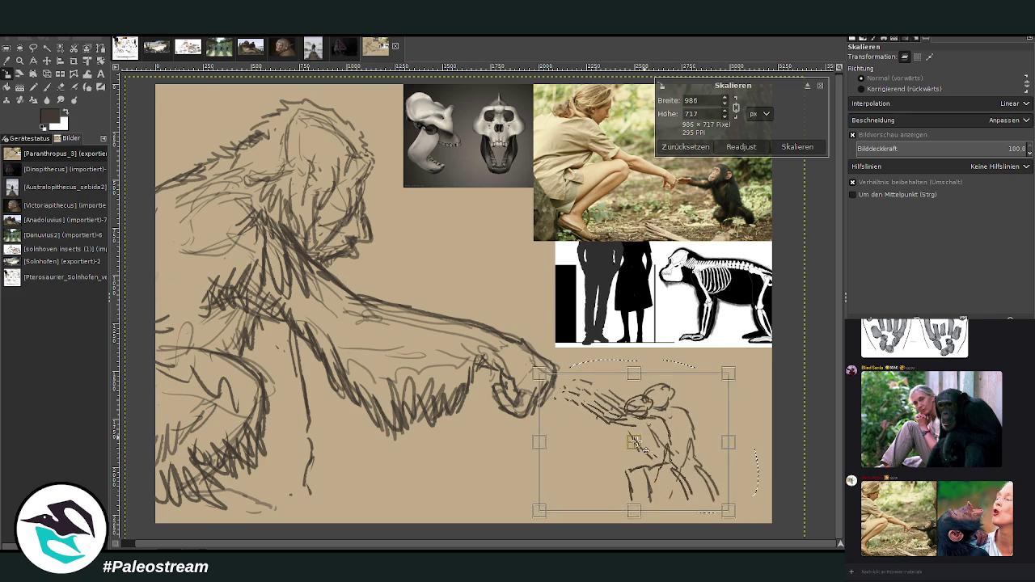
pyautogui.moveTo(644, 451); pyautogui.dragTo(627, 435)
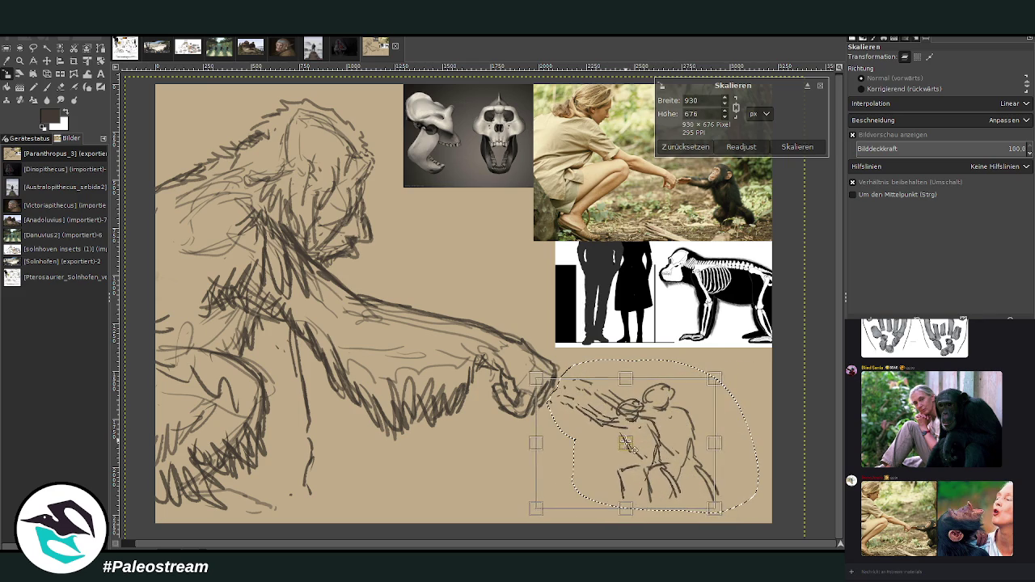
pyautogui.press('Return')
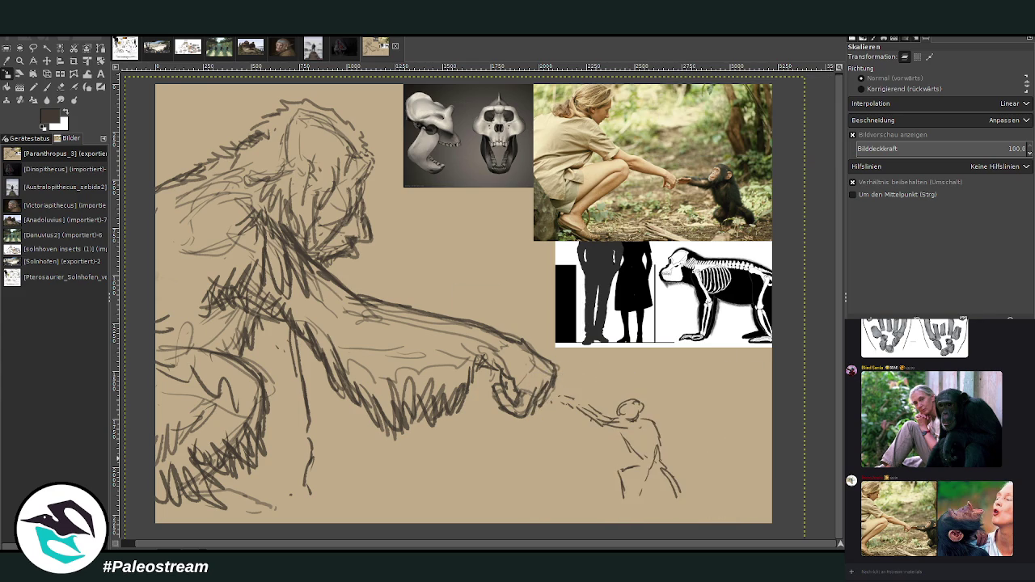
pyautogui.click(47, 87)
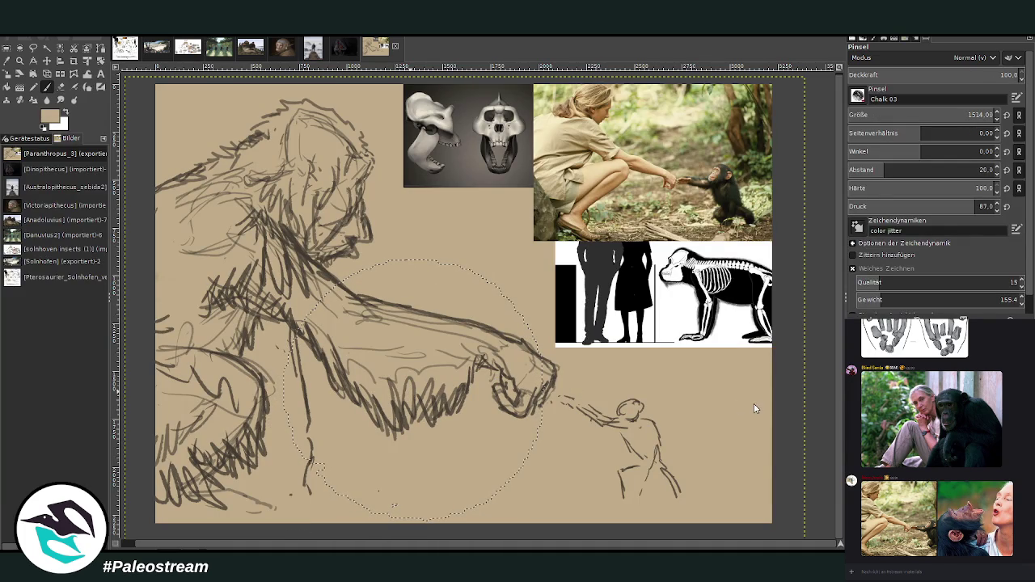
# Crop the orangutan photo to the part worth keeping
pyautogui.click(73, 62)
pyautogui.moveTo(304, 241); pyautogui.dragTo(524, 446)
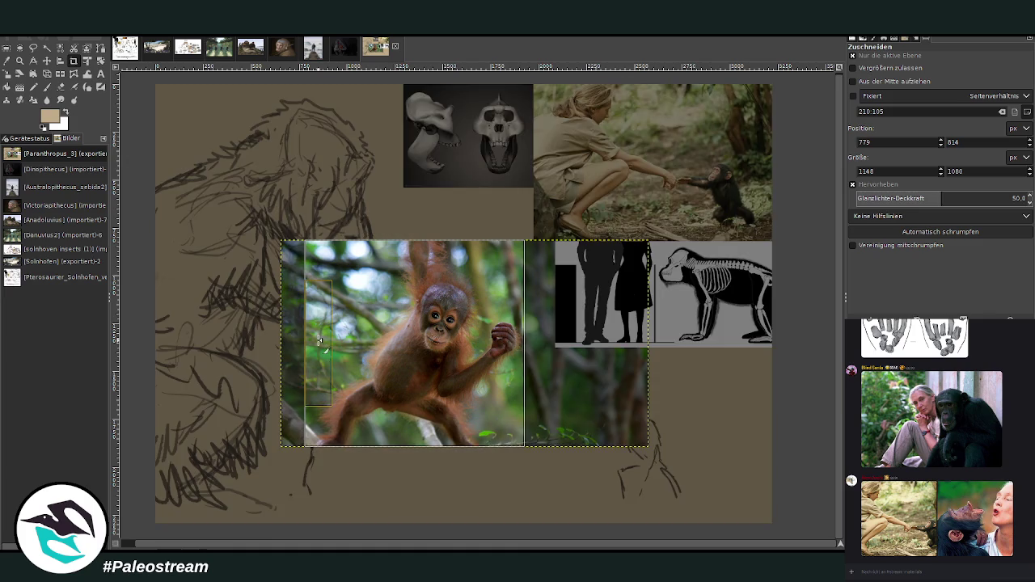
pyautogui.moveTo(322, 345); pyautogui.dragTo(329, 345)
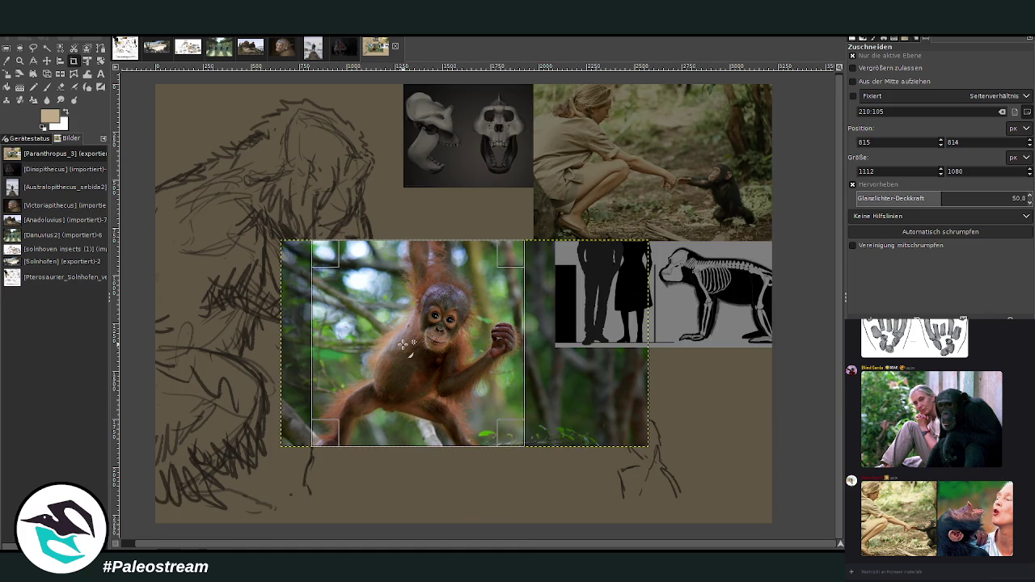
pyautogui.click(389, 347)
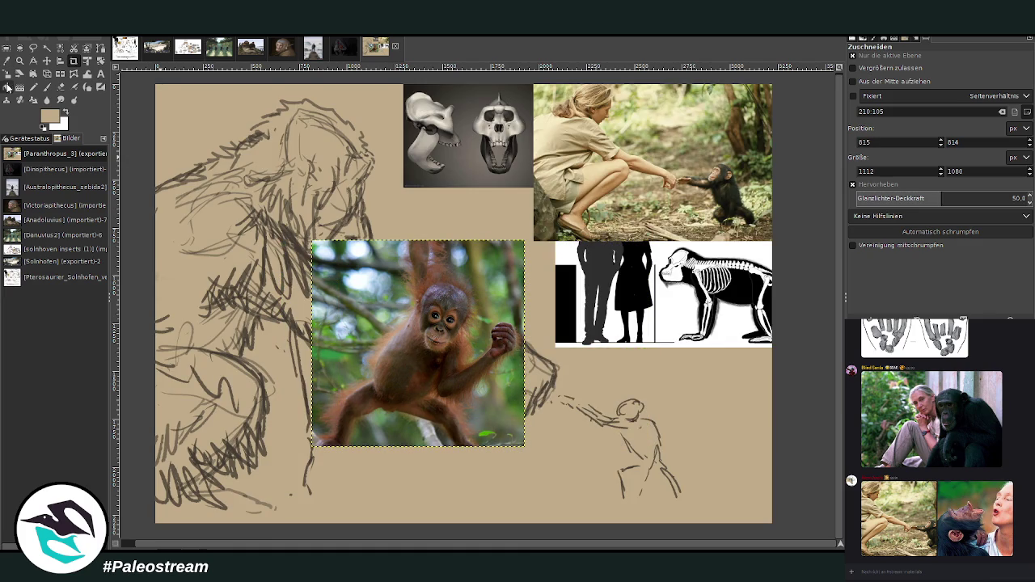
# Scale the cropped orangutan photo down toward the lower right
pyautogui.click(7, 74)
pyautogui.click(405, 351)
pyautogui.moveTo(314, 242); pyautogui.dragTo(351, 342)
pyautogui.moveTo(524, 446); pyautogui.dragTo(485, 423)
pyautogui.moveTo(418, 383)
pyautogui.mouseDown()
pyautogui.moveTo(427, 350)
pyautogui.moveTo(712, 368)
pyautogui.mouseUp()
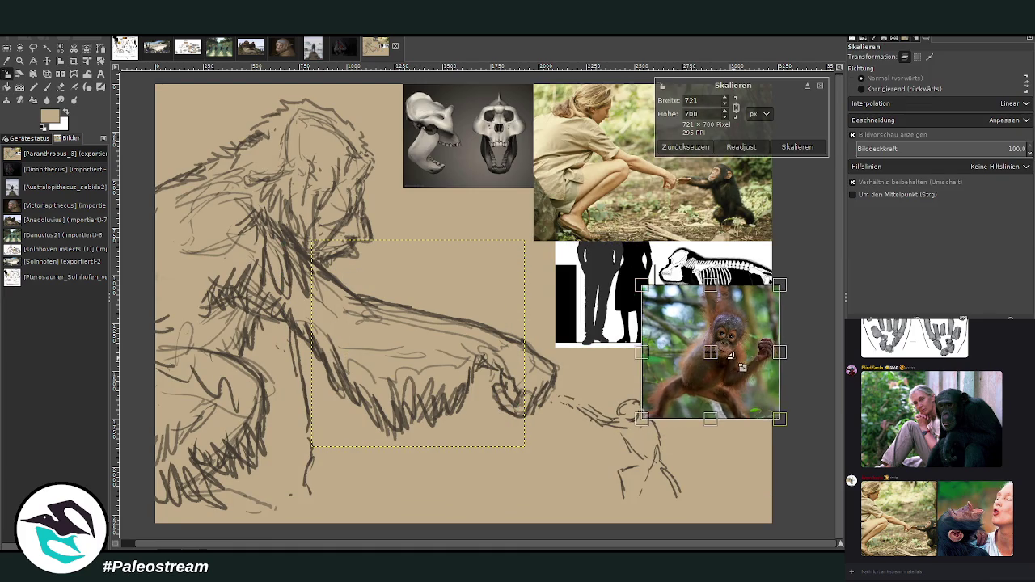
pyautogui.moveTo(775, 425); pyautogui.dragTo(764, 404)
pyautogui.moveTo(702, 331); pyautogui.dragTo(725, 382)
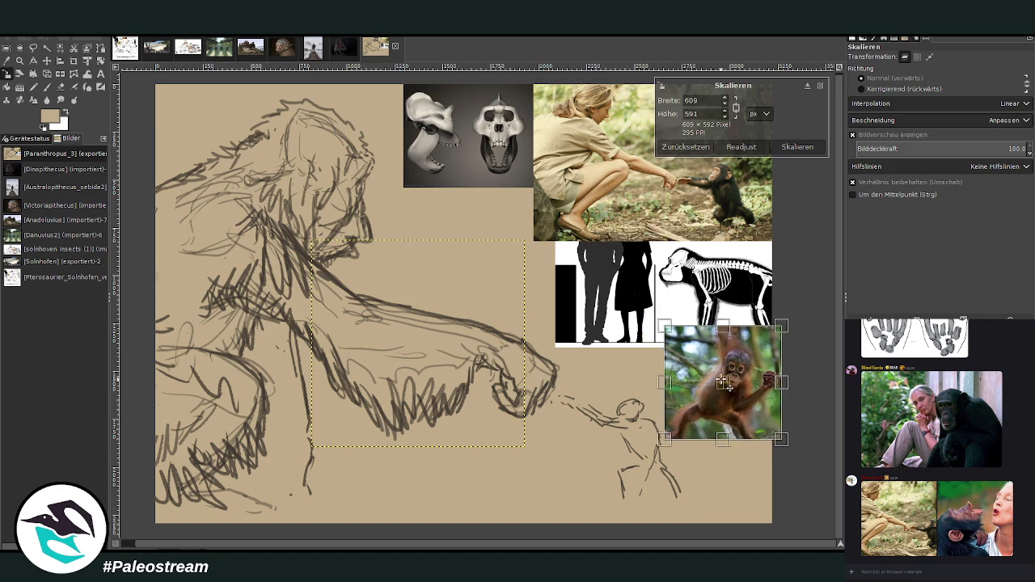
pyautogui.click(795, 146)
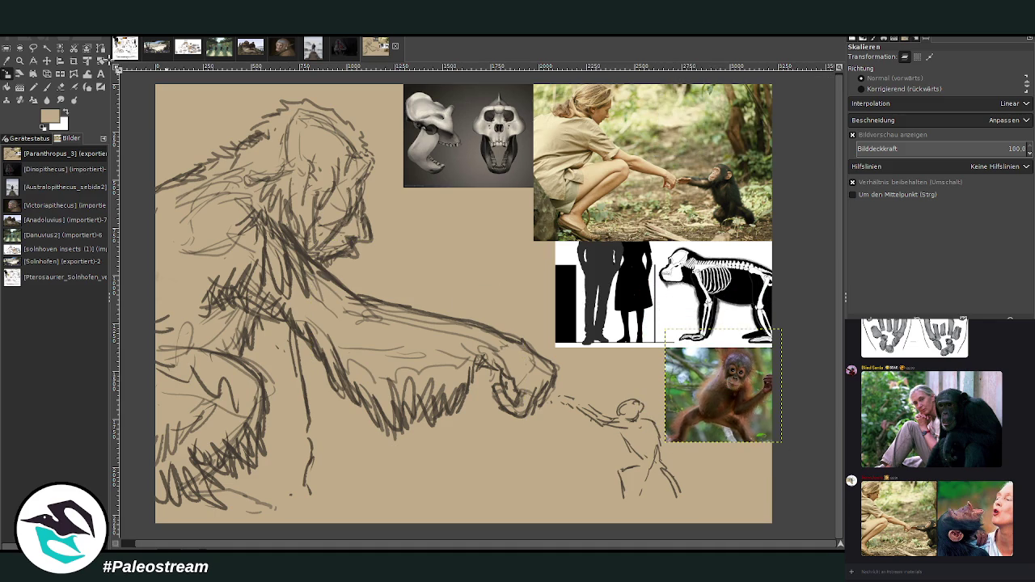
# Shift the silhouette chart left and crop it down to just the skeleton
pyautogui.click(46, 61)
pyautogui.moveTo(592, 268)
pyautogui.mouseDown()
pyautogui.moveTo(526, 257)
pyautogui.moveTo(514, 269)
pyautogui.mouseUp()
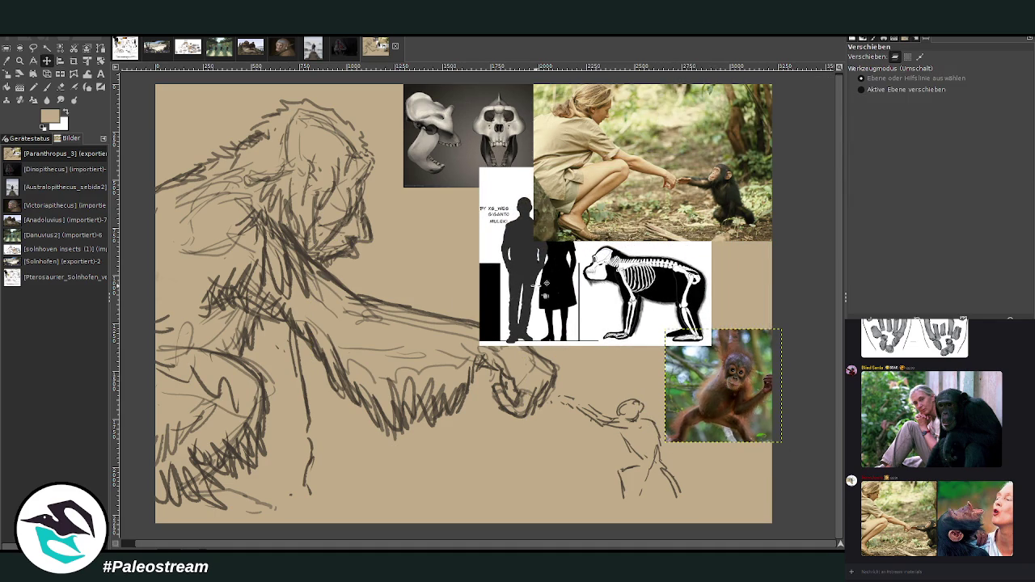
pyautogui.click(74, 60)
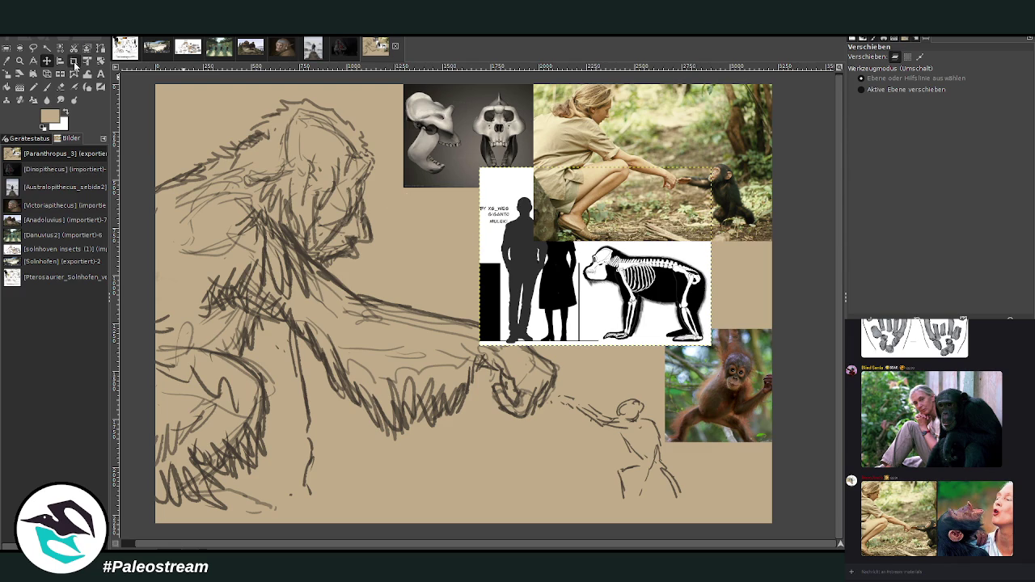
pyautogui.moveTo(579, 238); pyautogui.dragTo(712, 346)
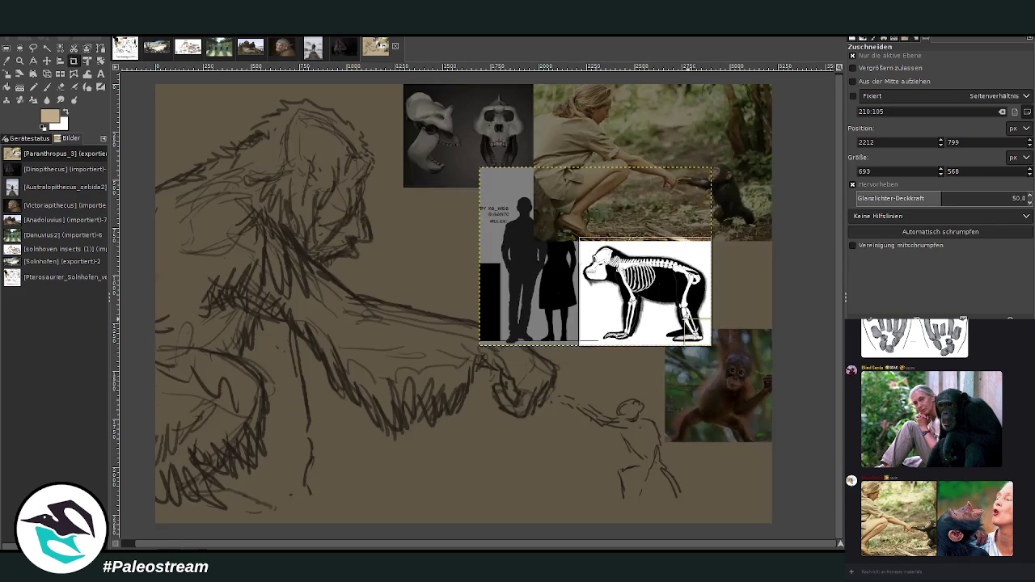
pyautogui.press('Return')
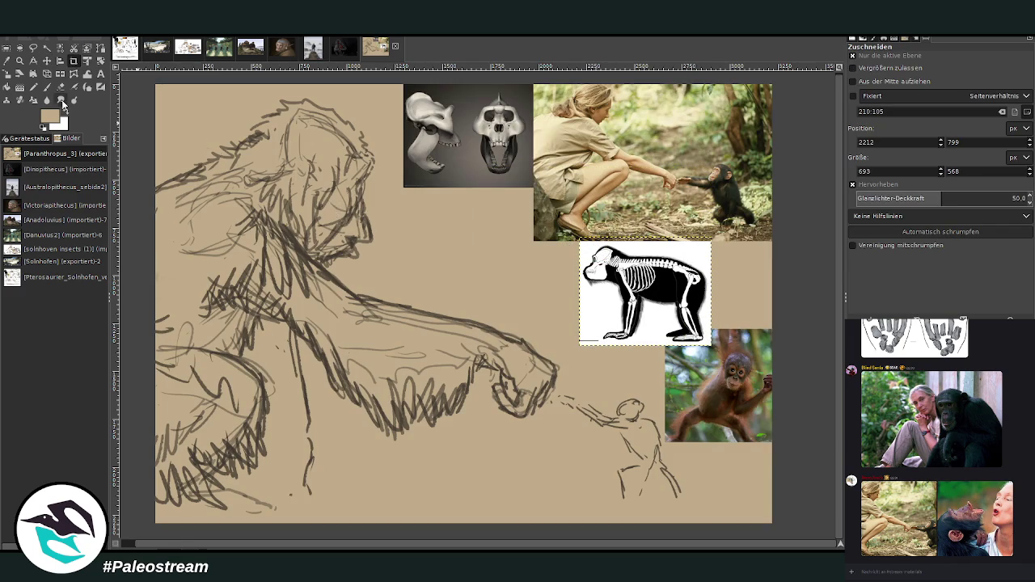
# Move the skeleton chart up beside the skulls and the orangutan photo up-left
pyautogui.click(47, 61)
pyautogui.moveTo(581, 305); pyautogui.dragTo(453, 255)
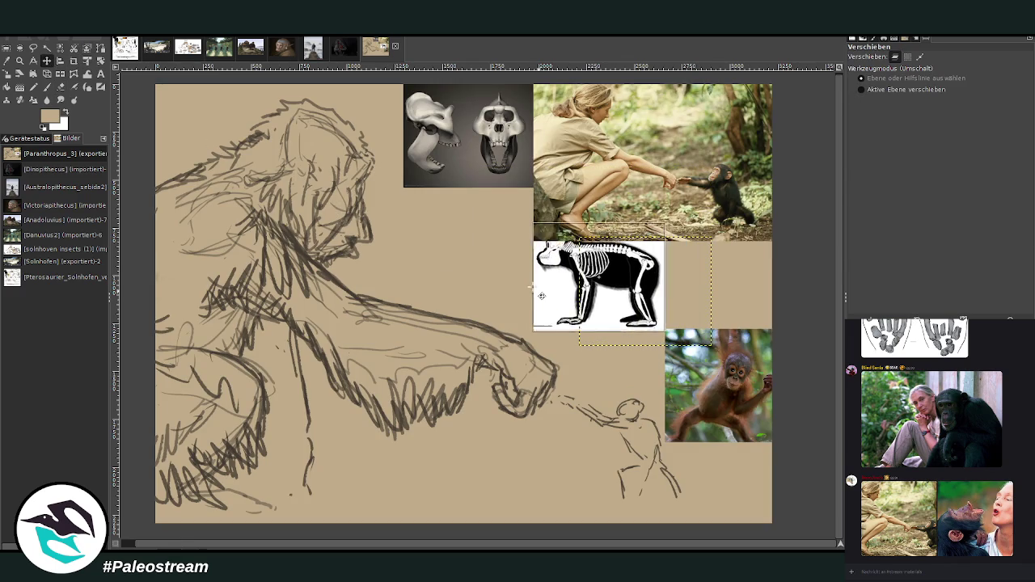
pyautogui.moveTo(771, 408); pyautogui.dragTo(724, 346)
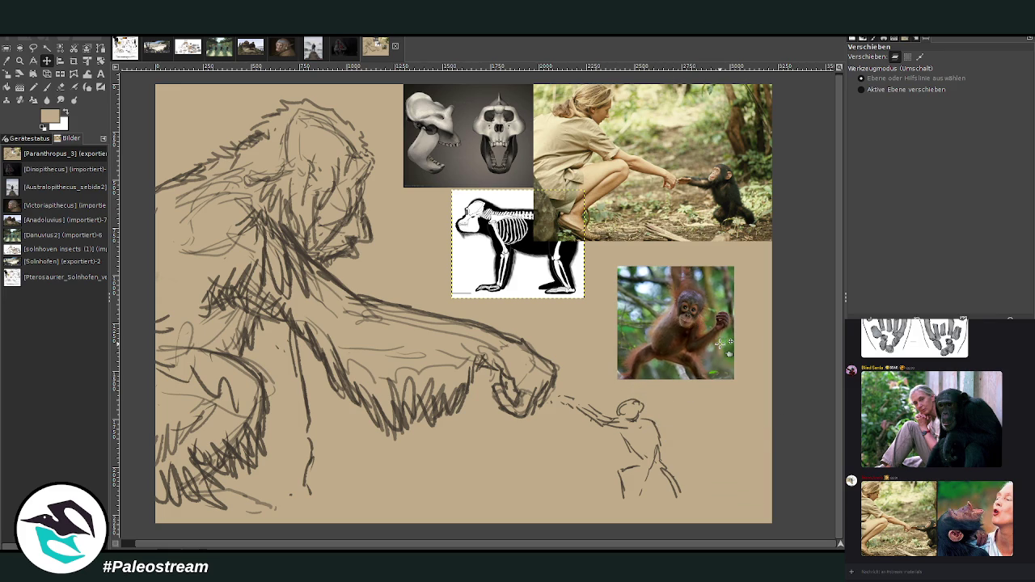
# Zoom in on the ape's hand and small figure, and make the sketch layer active
pyautogui.press('p')
pyautogui.press('z')
pyautogui.moveTo(396, 186); pyautogui.dragTo(625, 453)
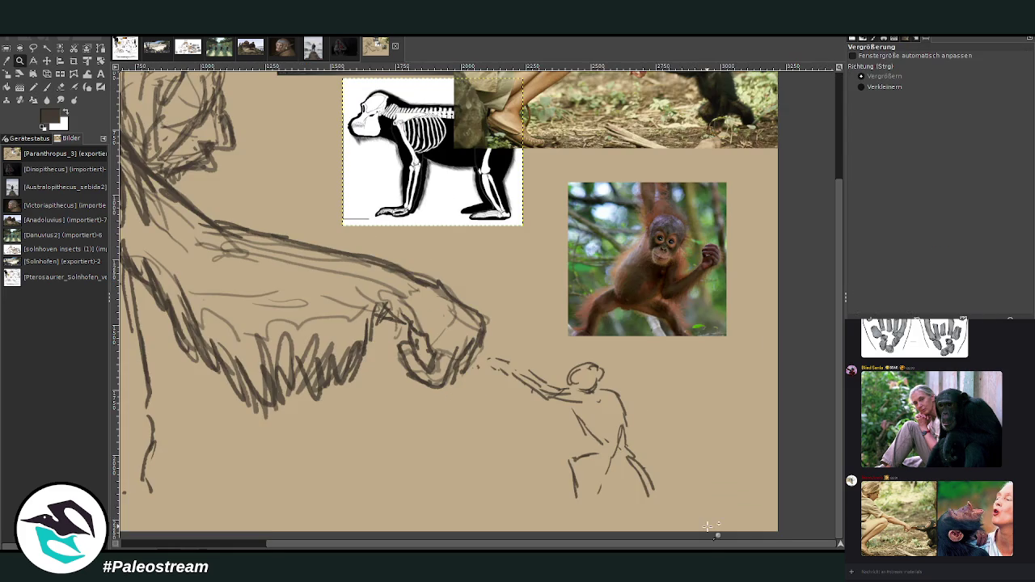
pyautogui.press('pagedown')
# With Chalk 03, shade the small figure's torso, hips and belly, thicken its back and draw a leg
pyautogui.click(47, 87)
pyautogui.moveTo(594, 449)
pyautogui.mouseDown()
pyautogui.moveTo(580, 434)
pyautogui.moveTo(572, 450)
pyautogui.mouseUp()
pyautogui.moveTo(572, 407)
pyautogui.mouseDown()
pyautogui.moveTo(590, 461)
pyautogui.moveTo(621, 420)
pyautogui.moveTo(628, 427)
pyautogui.mouseUp()
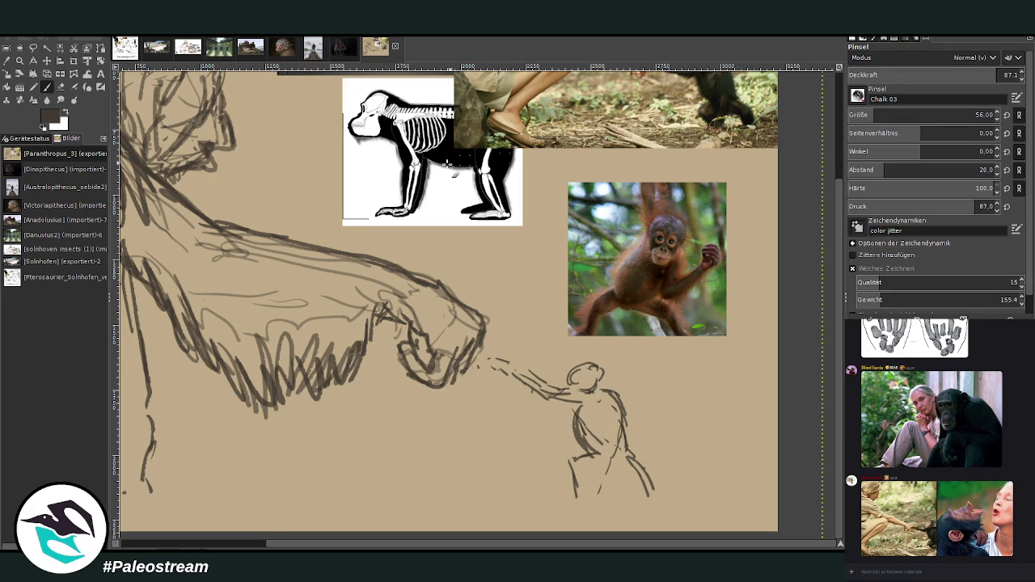
pyautogui.click(61, 86)
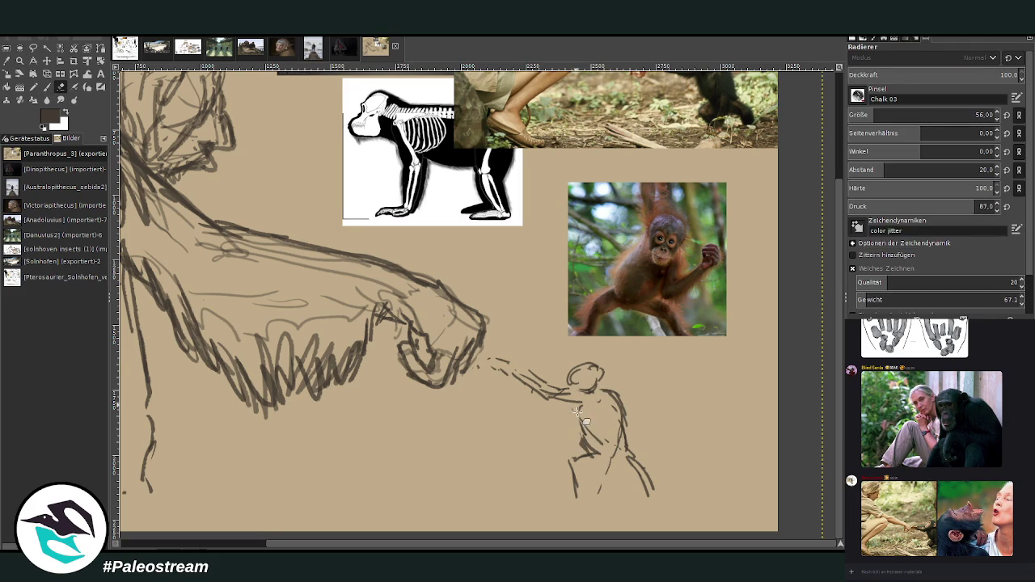
pyautogui.click(47, 87)
pyautogui.moveTo(580, 403)
pyautogui.mouseDown()
pyautogui.moveTo(581, 443)
pyautogui.moveTo(598, 462)
pyautogui.moveTo(622, 438)
pyautogui.moveTo(584, 430)
pyautogui.moveTo(623, 406)
pyautogui.moveTo(607, 443)
pyautogui.mouseUp()
pyautogui.moveTo(620, 407)
pyautogui.mouseDown()
pyautogui.moveTo(623, 452)
pyautogui.moveTo(599, 495)
pyautogui.mouseUp()
pyautogui.moveTo(608, 441); pyautogui.dragTo(596, 495)
pyautogui.moveTo(616, 461)
pyautogui.mouseDown()
pyautogui.moveTo(597, 499)
pyautogui.moveTo(564, 503)
pyautogui.moveTo(603, 502)
pyautogui.mouseUp()
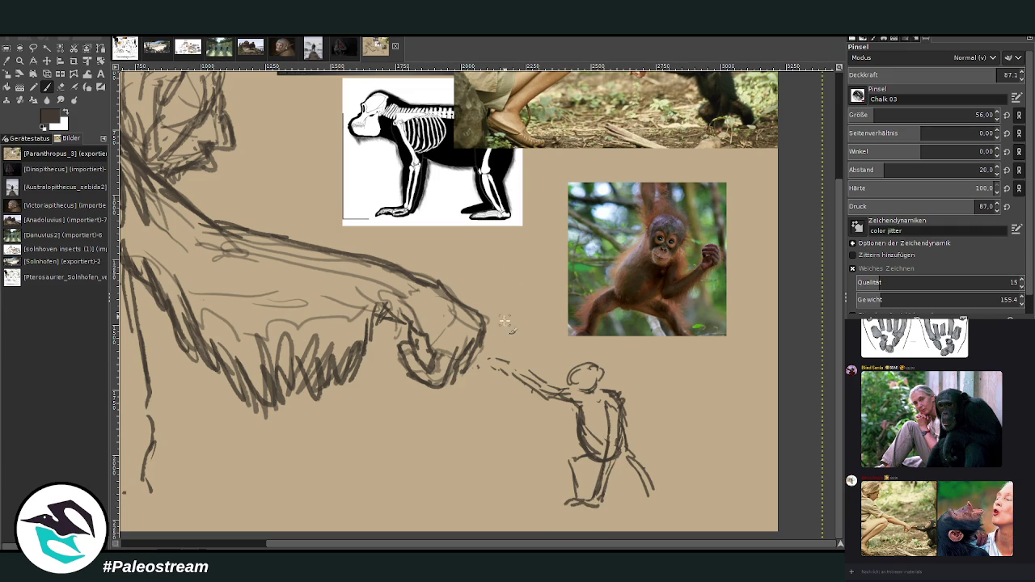
pyautogui.scroll(2, 830, 340)
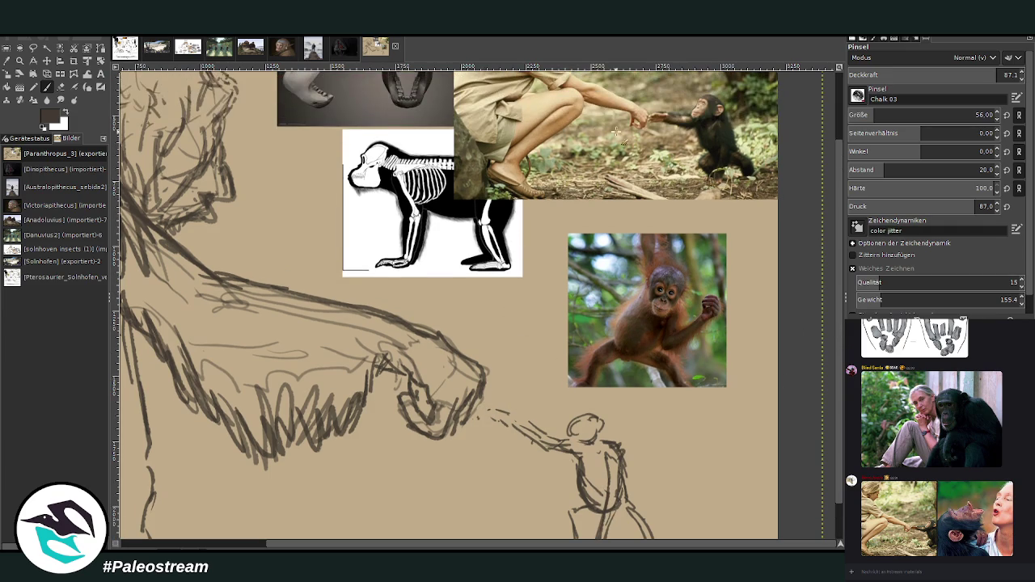
# Darken the stroke joining fist and small hand, redraw the bent front leg, and add face lines
pyautogui.scroll(-2, 842, 299)
pyautogui.moveTo(519, 381)
pyautogui.mouseDown()
pyautogui.moveTo(473, 367)
pyautogui.moveTo(508, 373)
pyautogui.mouseUp()
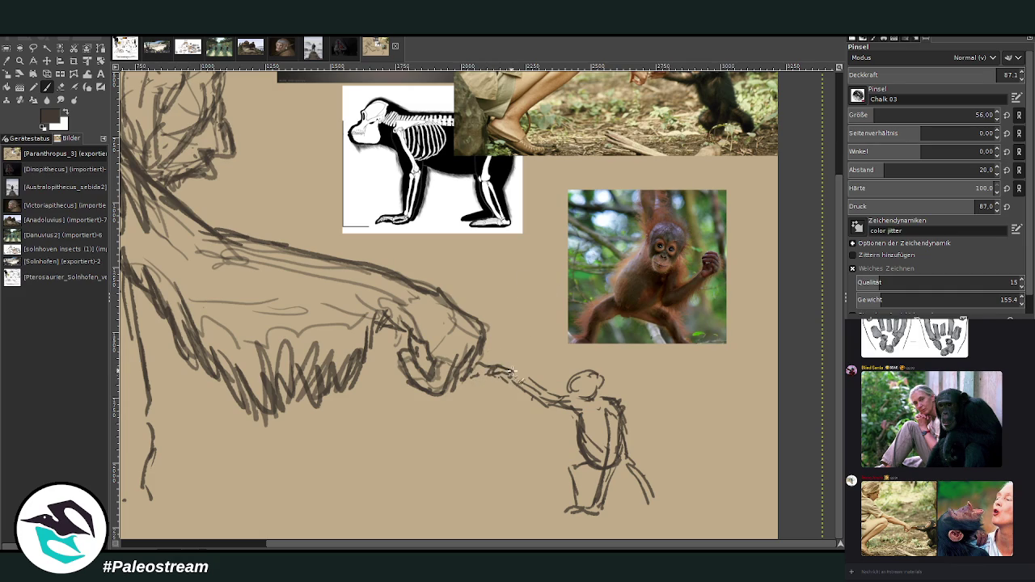
pyautogui.moveTo(512, 371)
pyautogui.mouseDown()
pyautogui.moveTo(484, 377)
pyautogui.moveTo(550, 398)
pyautogui.moveTo(538, 412)
pyautogui.moveTo(524, 377)
pyautogui.moveTo(558, 393)
pyautogui.moveTo(550, 404)
pyautogui.moveTo(588, 435)
pyautogui.moveTo(605, 390)
pyautogui.moveTo(632, 482)
pyautogui.moveTo(657, 488)
pyautogui.moveTo(657, 508)
pyautogui.moveTo(649, 504)
pyautogui.moveTo(676, 516)
pyautogui.mouseUp()
pyautogui.moveTo(586, 475)
pyautogui.mouseDown()
pyautogui.moveTo(598, 468)
pyautogui.moveTo(564, 479)
pyautogui.moveTo(575, 505)
pyautogui.moveTo(548, 511)
pyautogui.moveTo(578, 512)
pyautogui.moveTo(560, 504)
pyautogui.mouseUp()
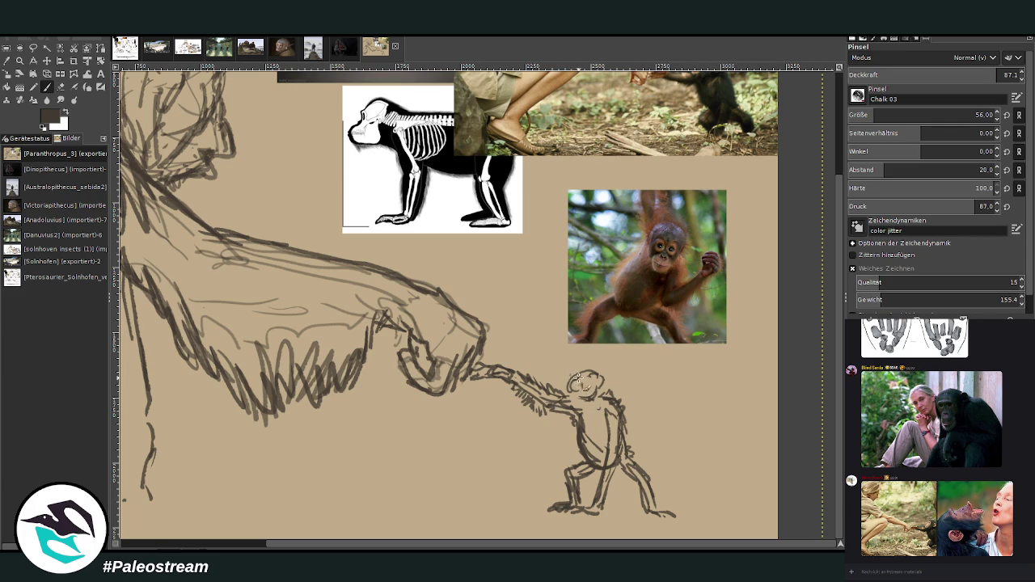
pyautogui.moveTo(568, 387)
pyautogui.mouseDown()
pyautogui.moveTo(580, 404)
pyautogui.moveTo(585, 377)
pyautogui.mouseUp()
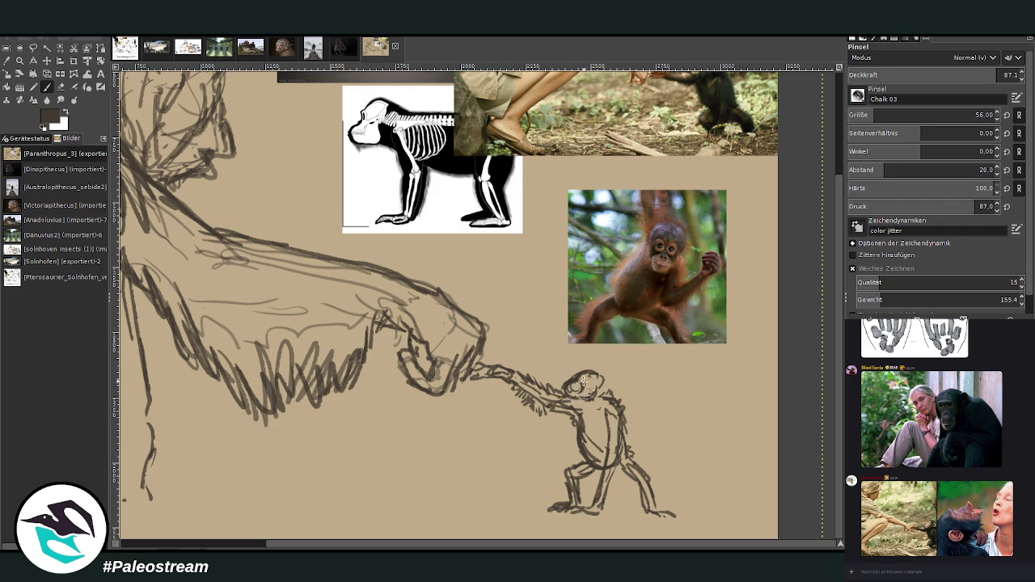